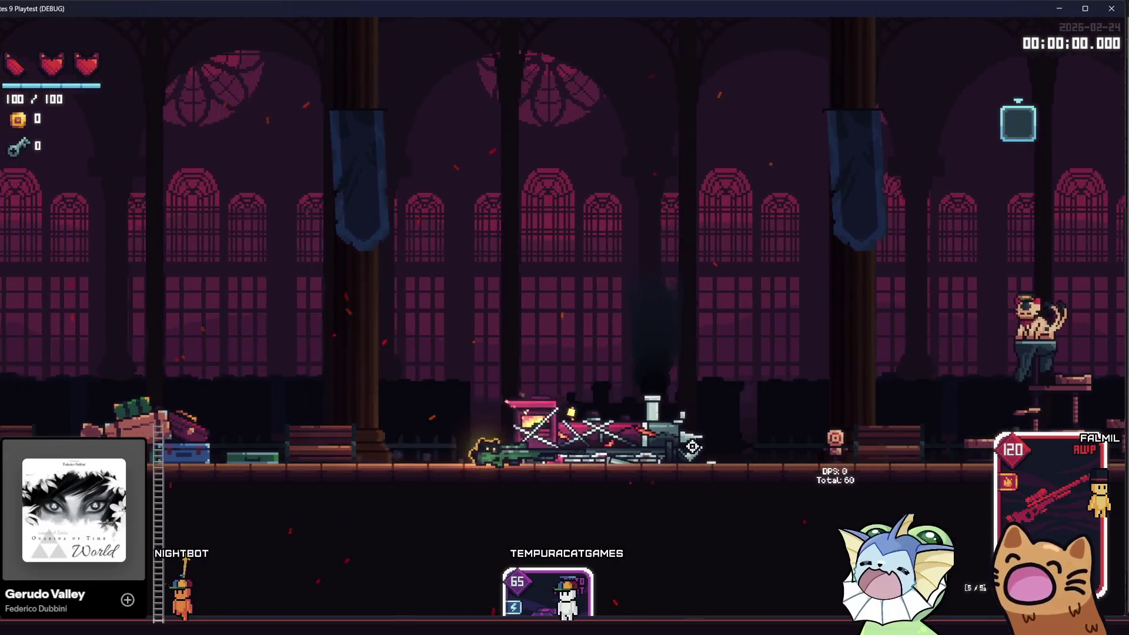
# Move around and hit the training dummy with the AWP sniper for 42 total damage, then close the playtest
pyautogui.press('space')
pyautogui.press('d')
pyautogui.click(765, 436)
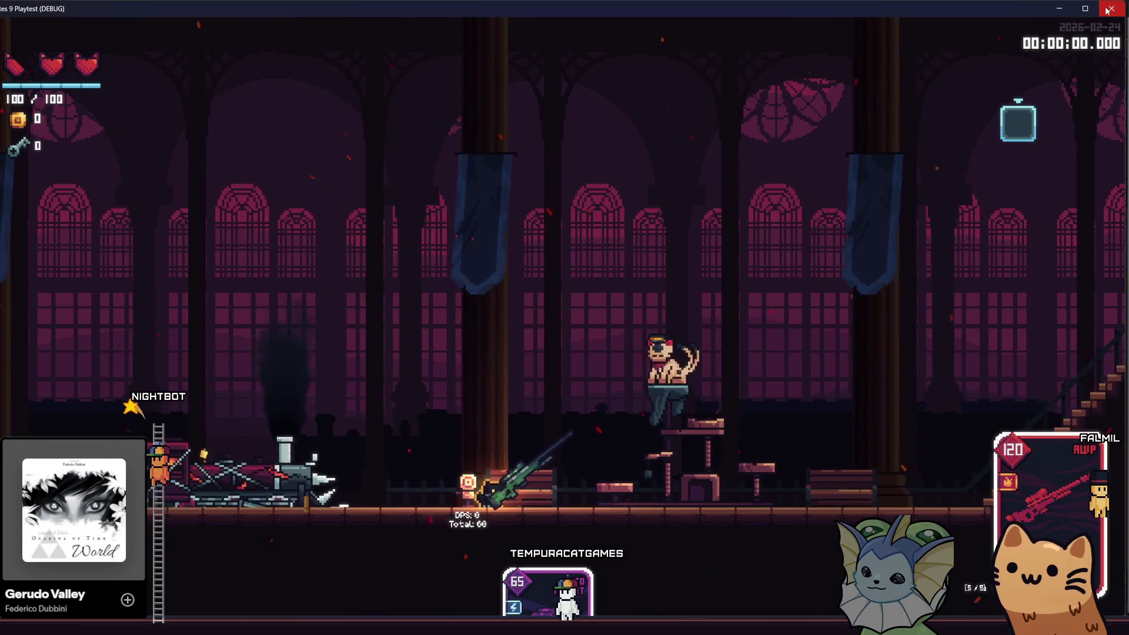
pyautogui.press('a')
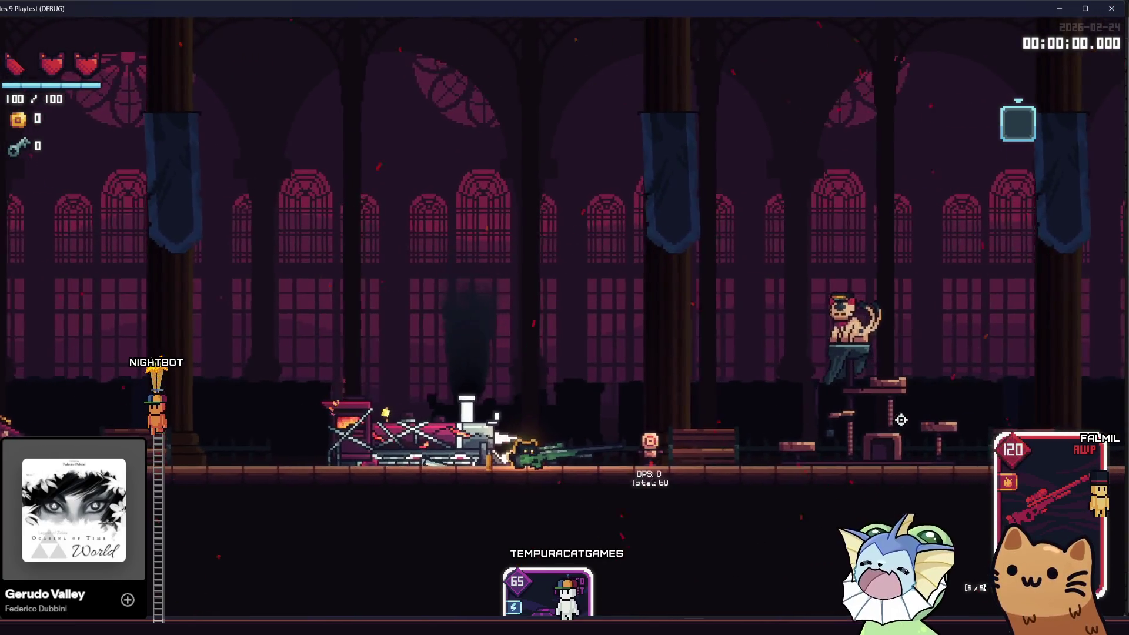
pyautogui.click(900, 417)
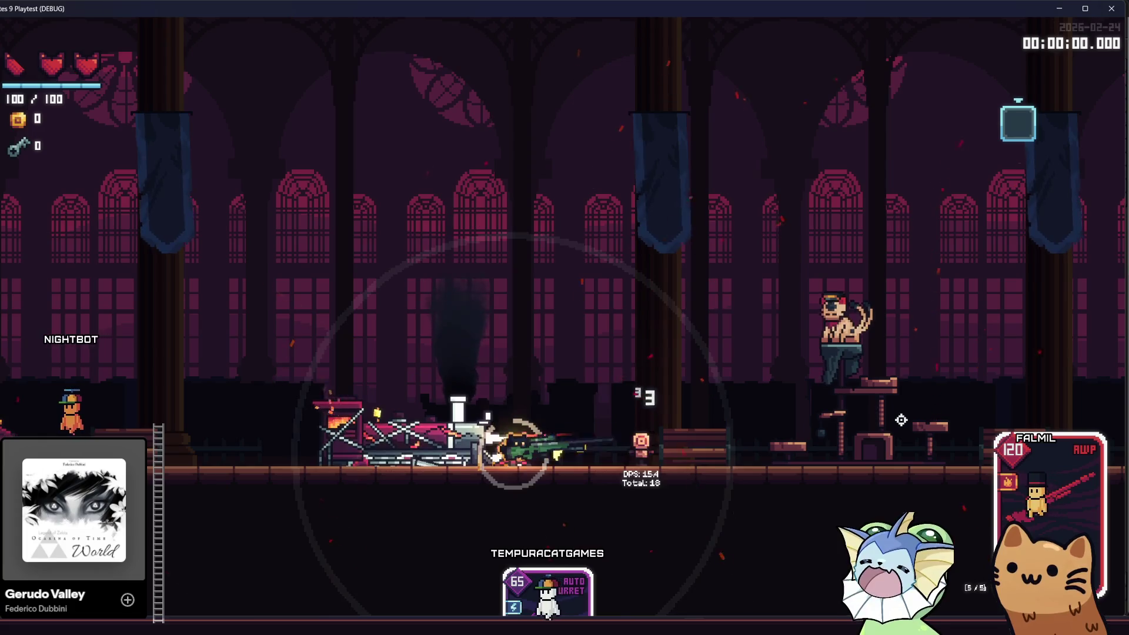
pyautogui.press('d')
pyautogui.press('space')
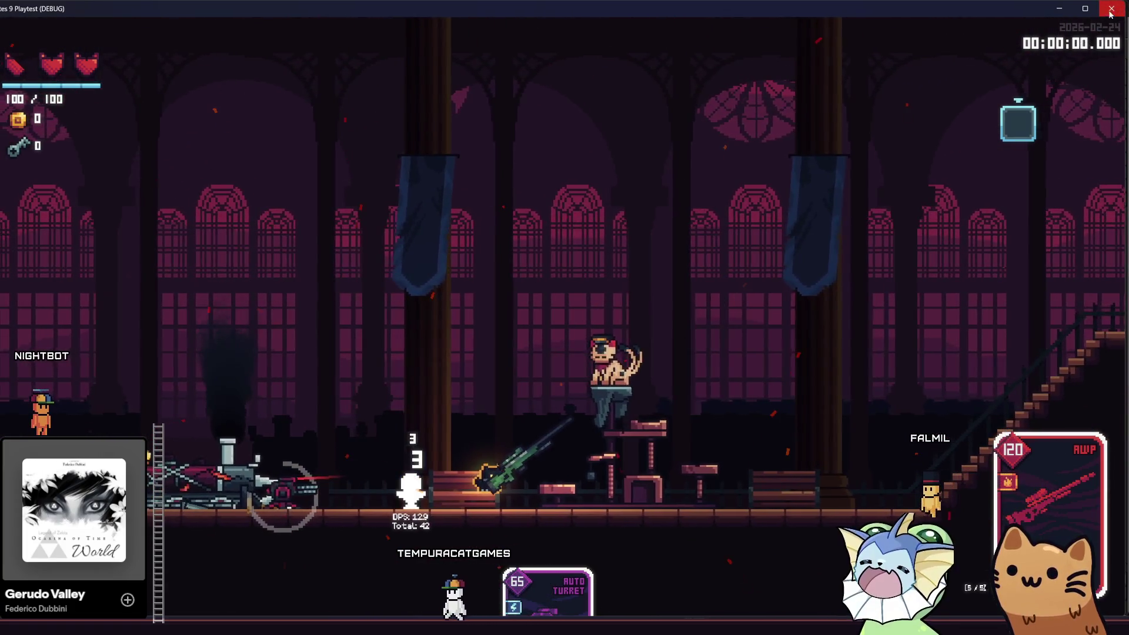
pyautogui.click(1117, 9)
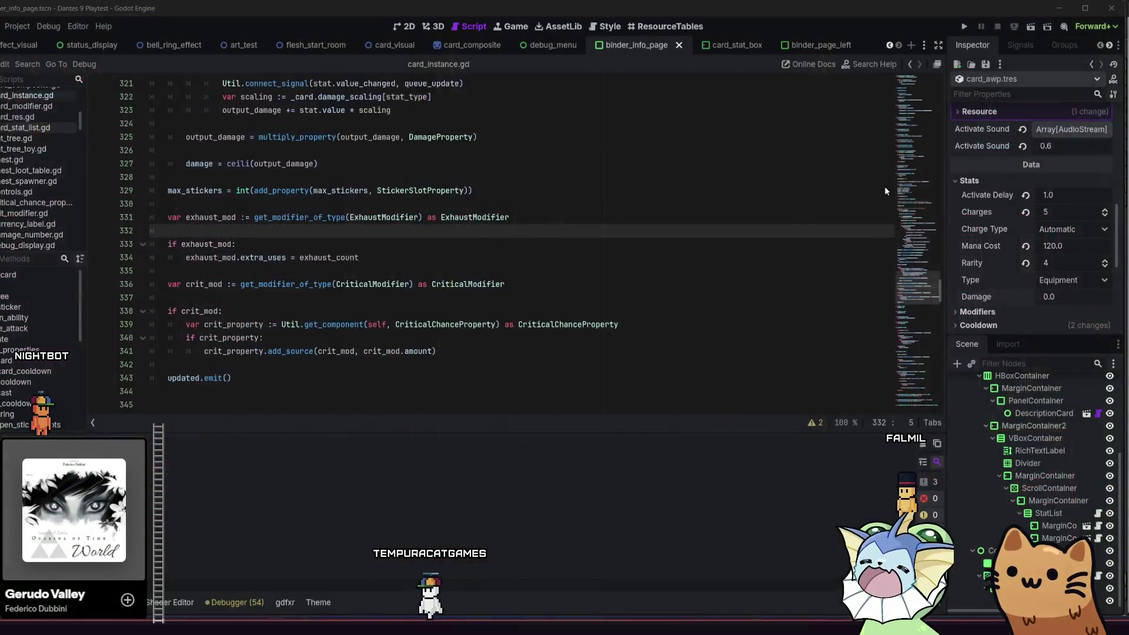
# Show binder_info_page in the 2D view, zoom the canvas, and open StatList's card_stat_list.gd script
pyautogui.click(964, 25)
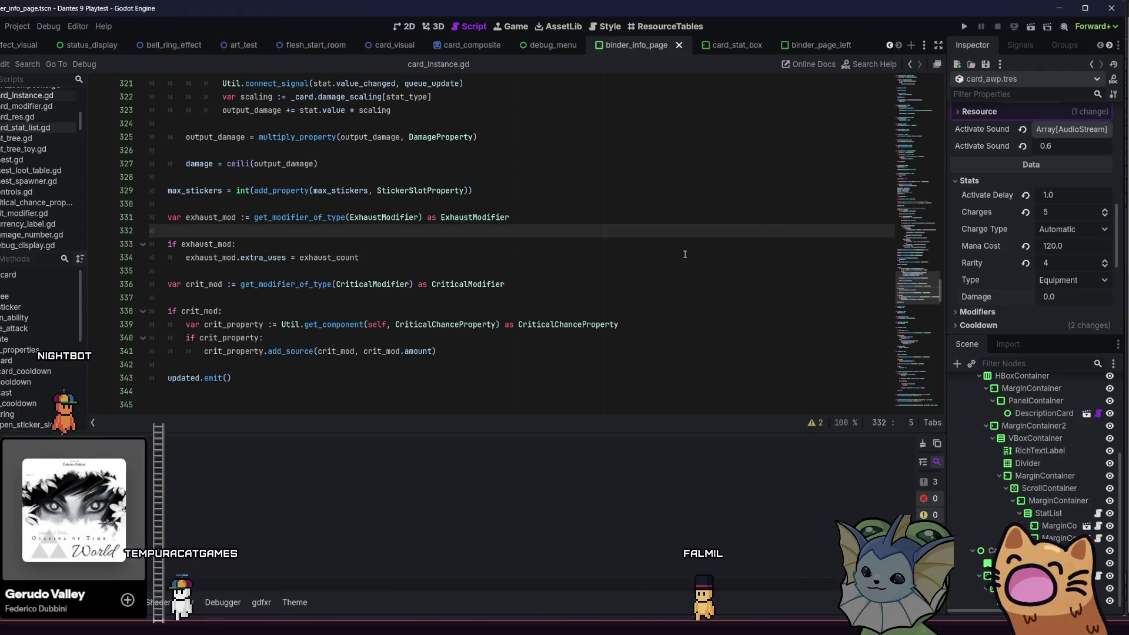
pyautogui.scroll(-3, 685, 254)
pyautogui.scroll(3, 529, 236)
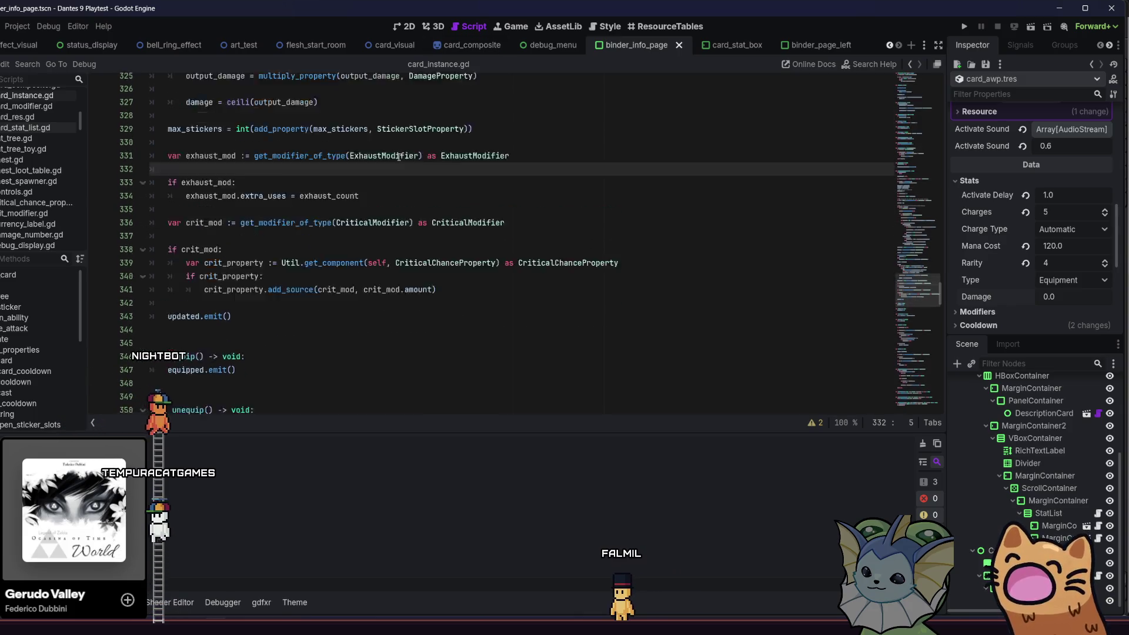
pyautogui.click(405, 27)
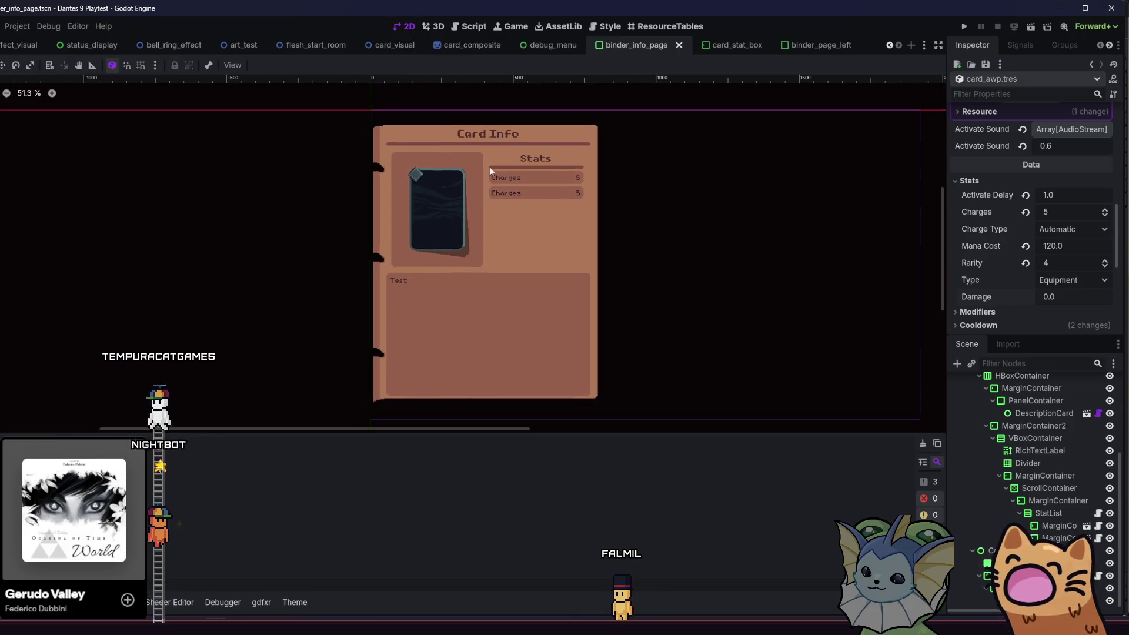
pyautogui.scroll(4, 504, 179)
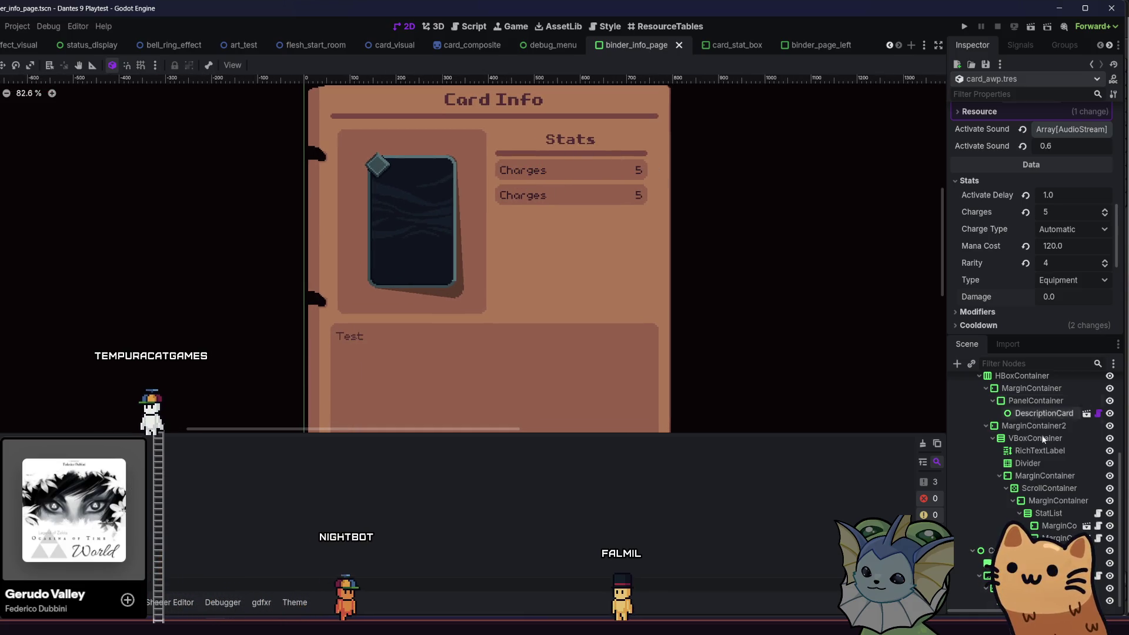
pyautogui.click(1096, 513)
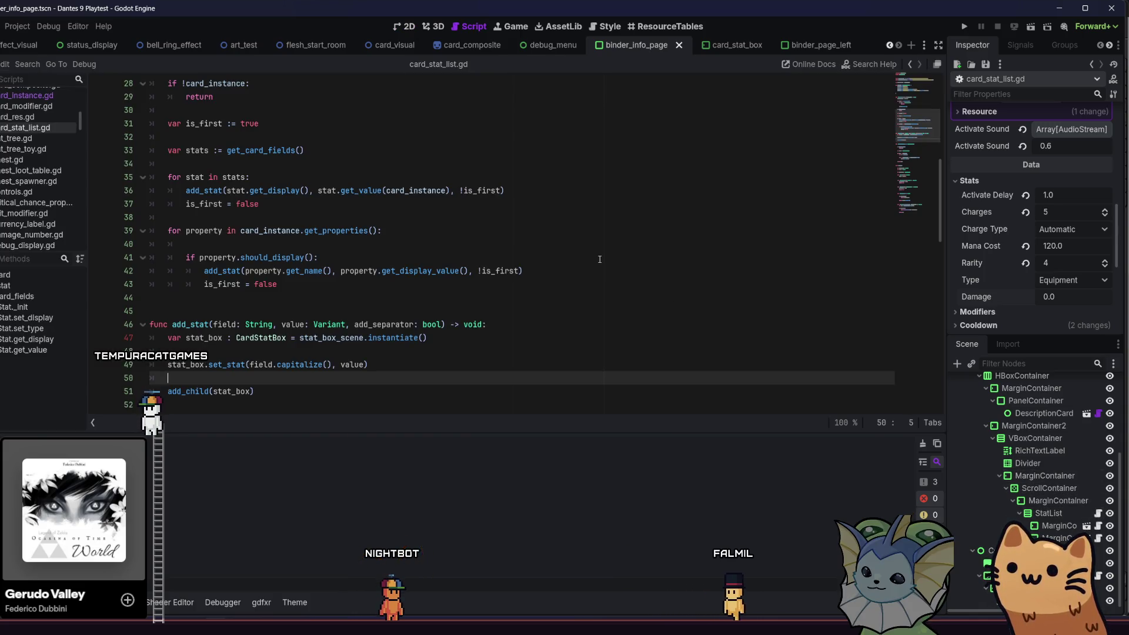
# In card_stat_list.gd's property loop, jump from the get_properties call to its definition
pyautogui.scroll(-1, 571, 259)
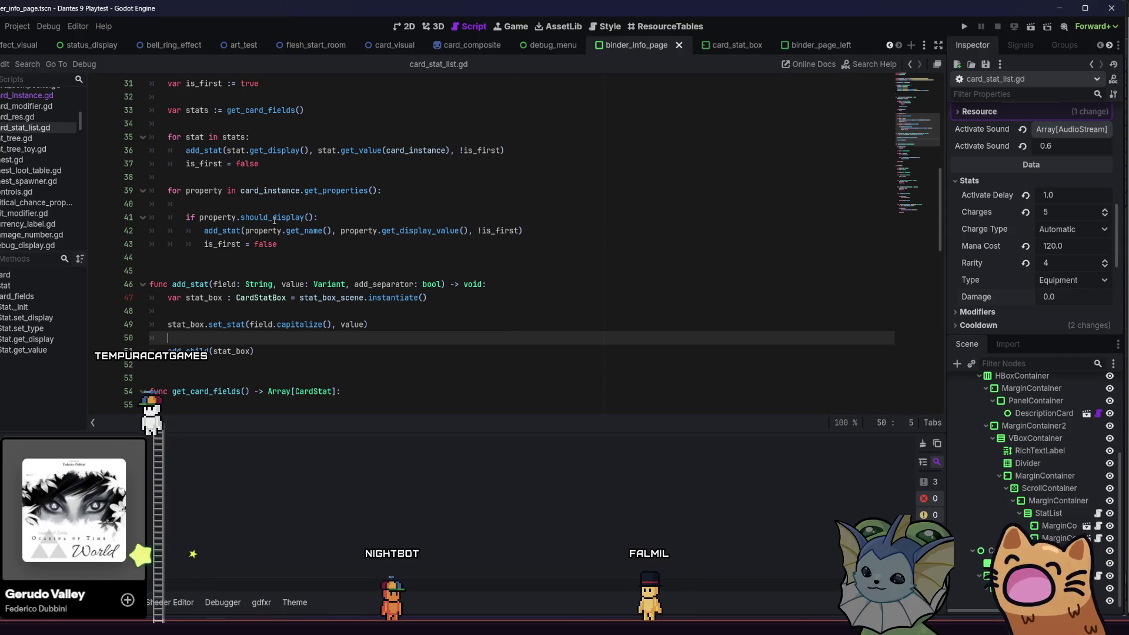
pyautogui.click(328, 189)
pyautogui.click(331, 182)
pyautogui.click(330, 187)
pyautogui.press('Down')
pyautogui.press('Down')
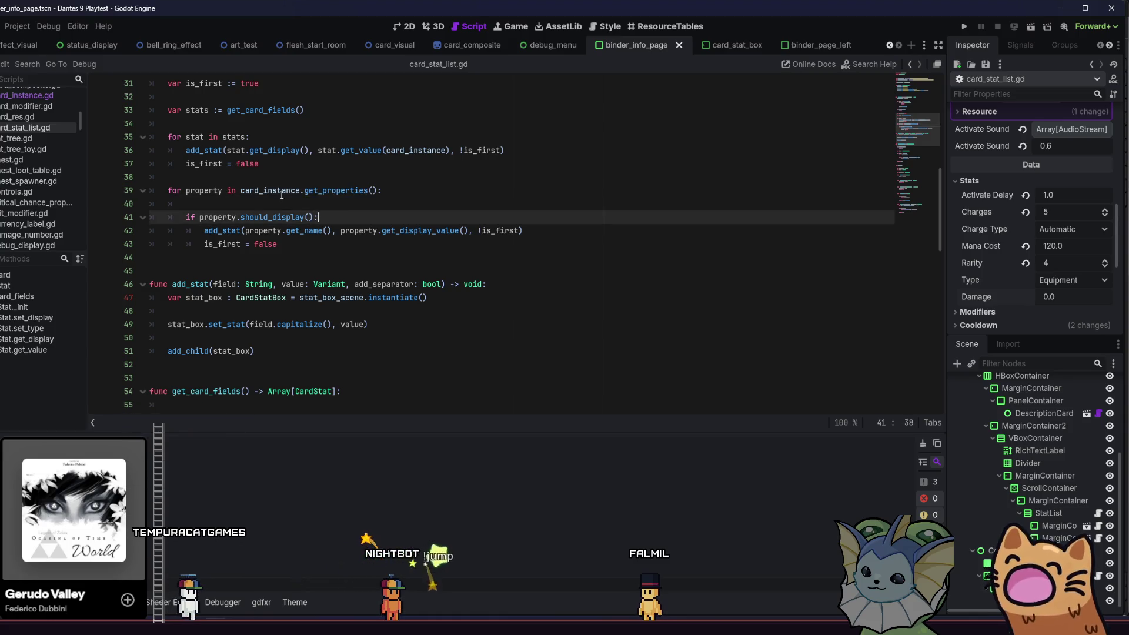
pyautogui.keyDown('ctrl'); pyautogui.click(317, 192); pyautogui.keyUp('ctrl')
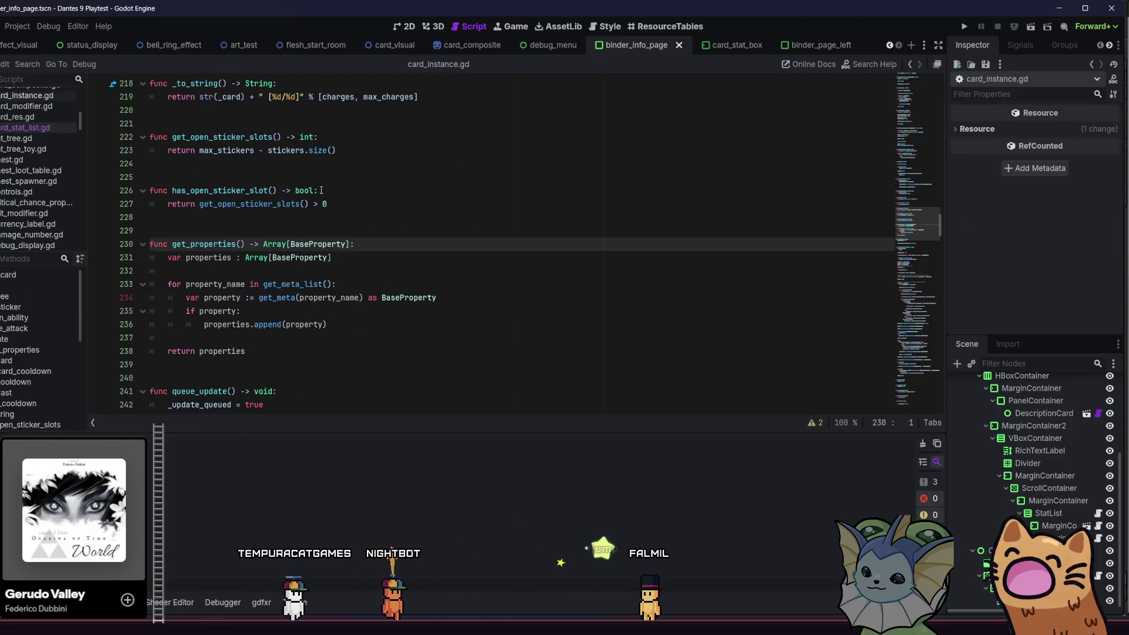
# Move back and forth in history between card_stat_list.gd and card_instance.gd's damage scaling code
pyautogui.click(382, 247)
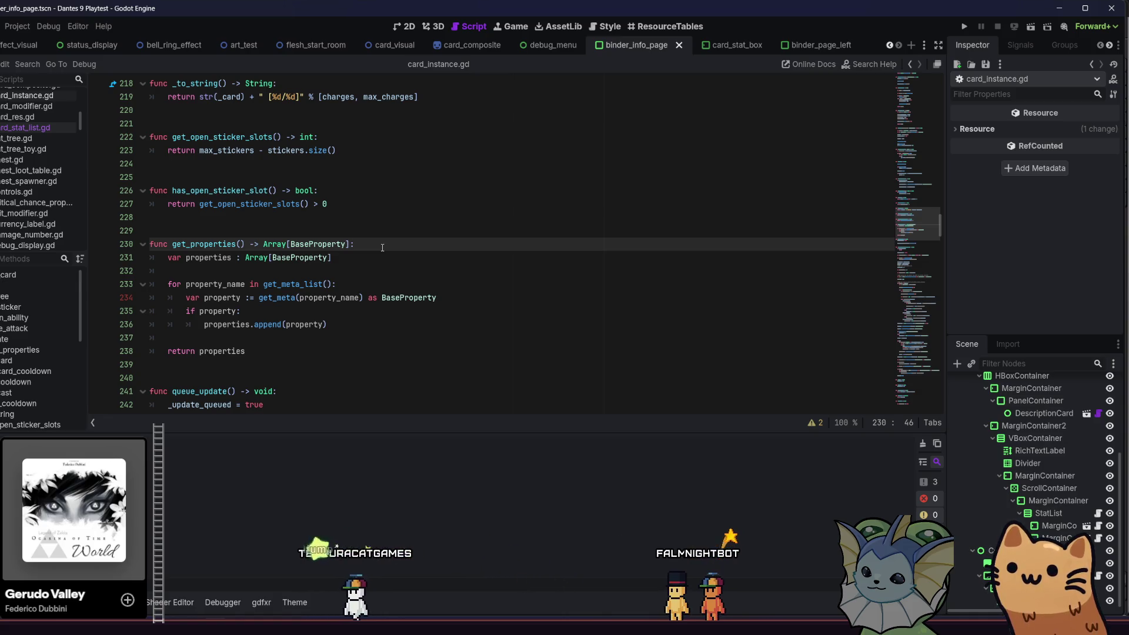
pyautogui.click(915, 63)
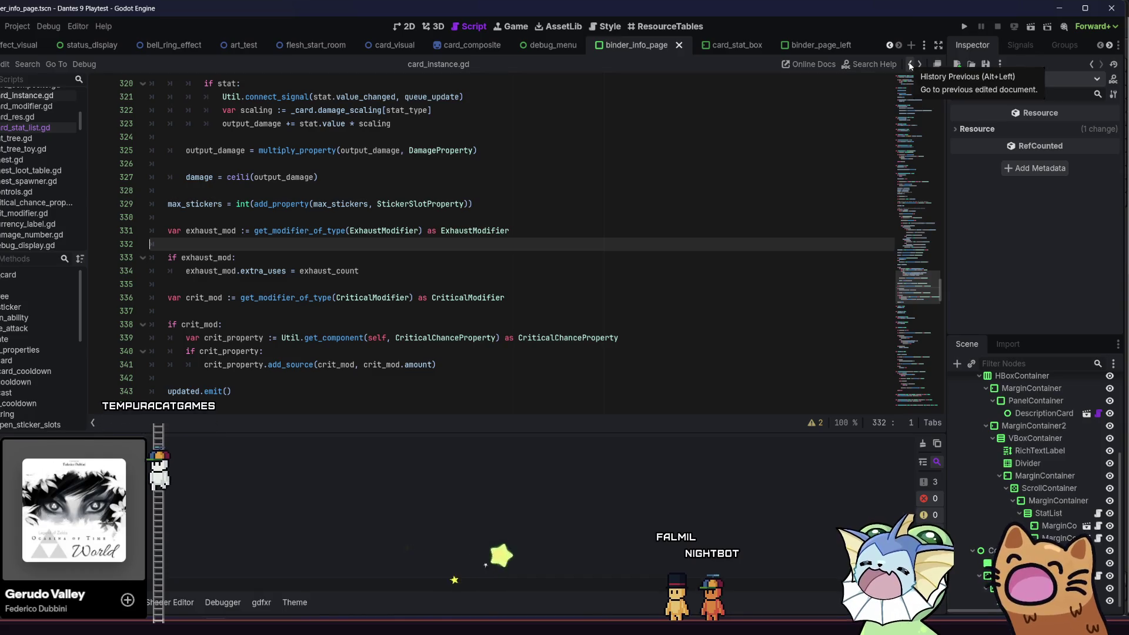
pyautogui.click(910, 64)
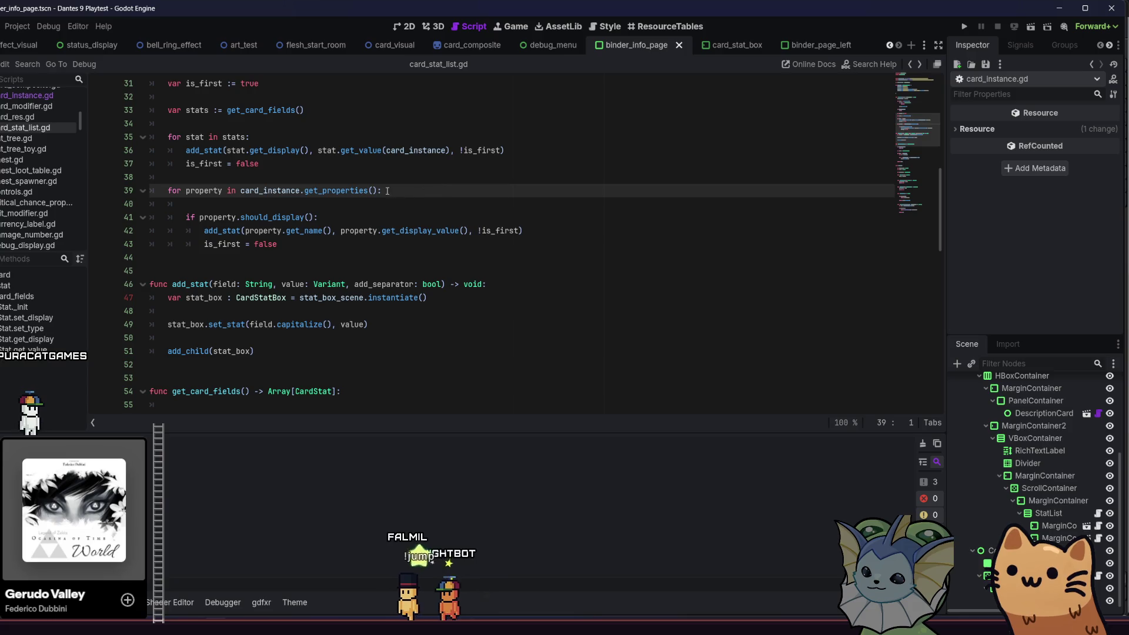
pyautogui.keyDown('ctrl'); pyautogui.click(337, 191); pyautogui.keyUp('ctrl')
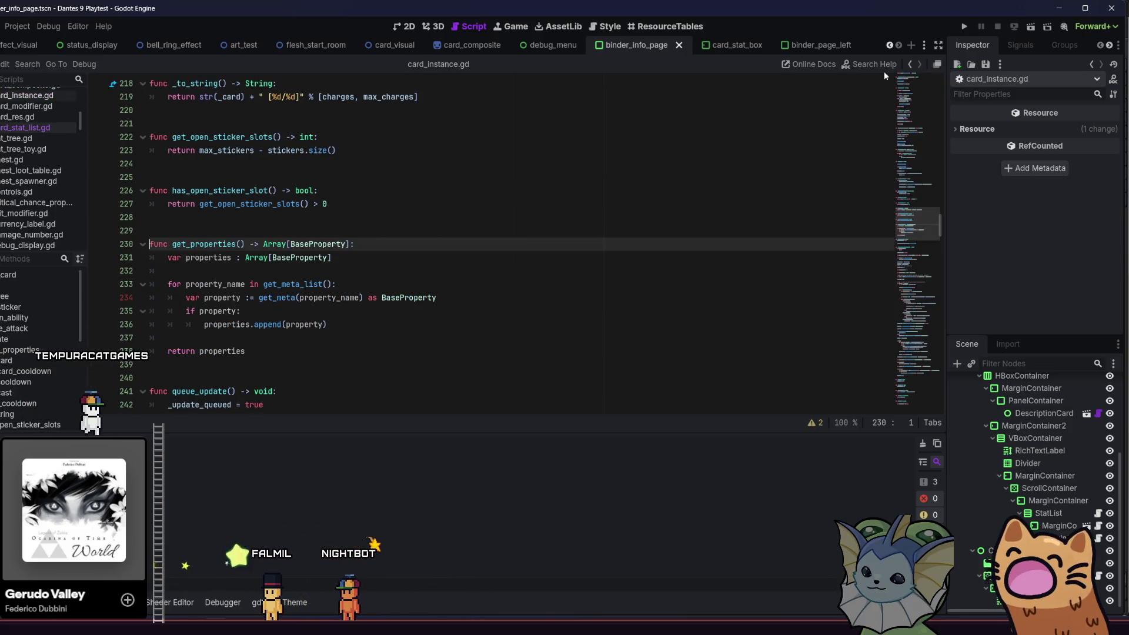
pyautogui.click(912, 66)
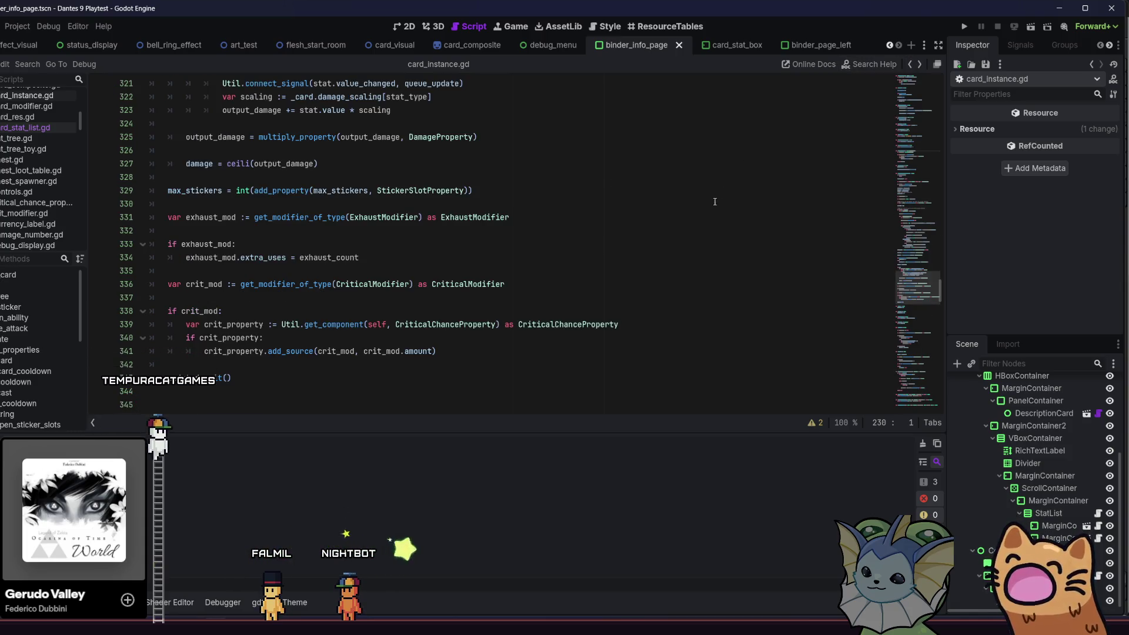
pyautogui.moveTo(465, 46)
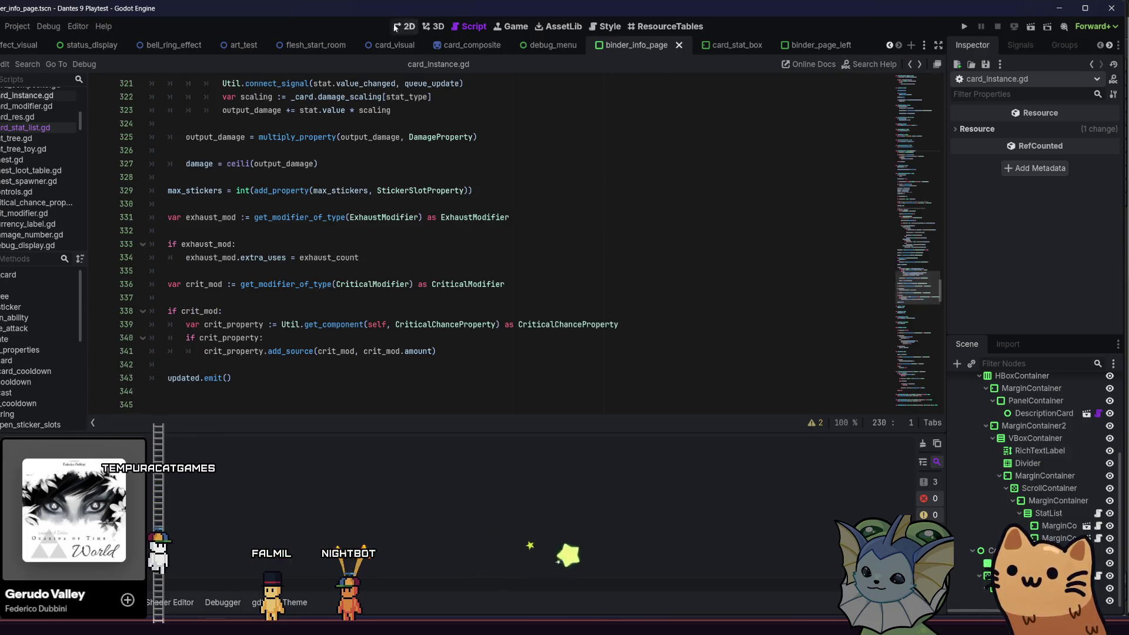
pyautogui.hotkey('ctrl', 'F1')
pyautogui.scroll(4, 537, 181)
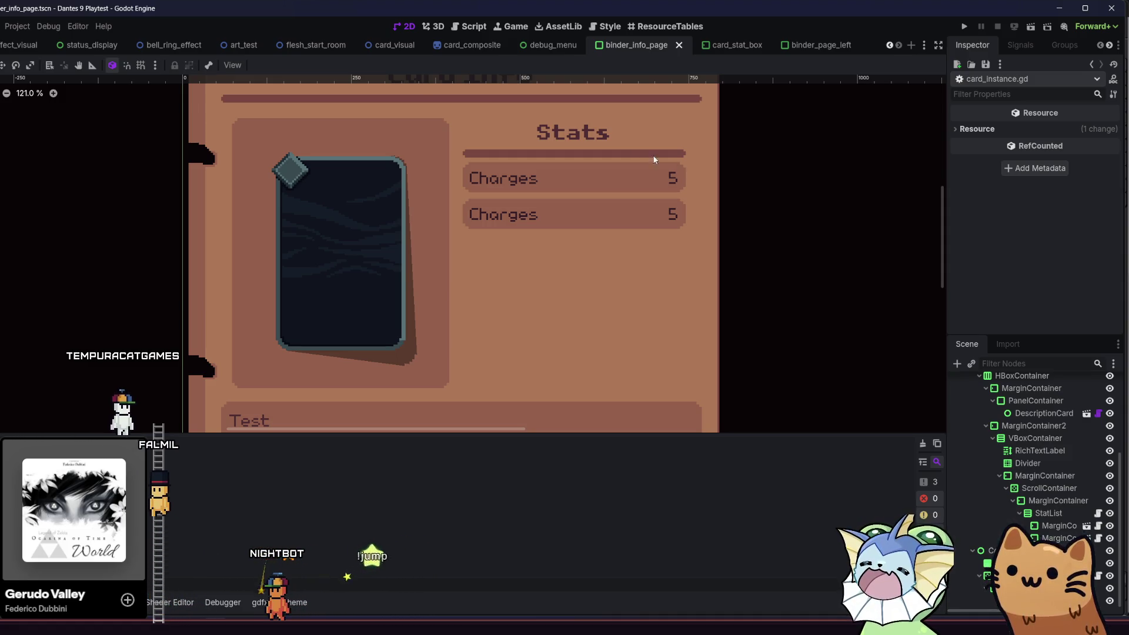
pyautogui.hotkey('ctrl', 'F3')
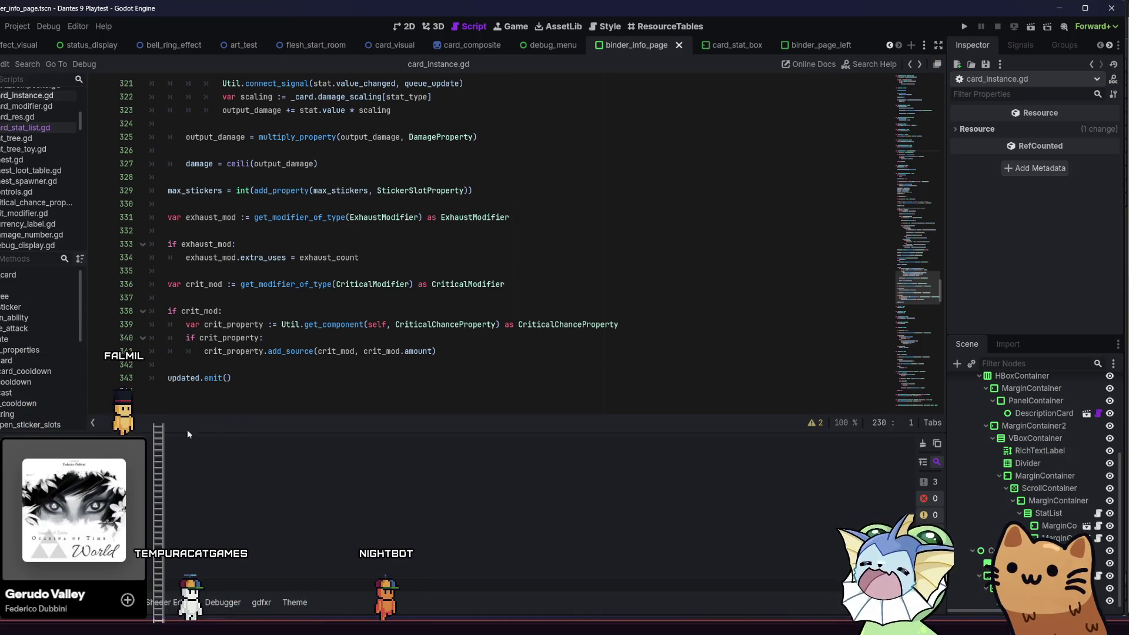
pyautogui.hotkey('alt', 'f')
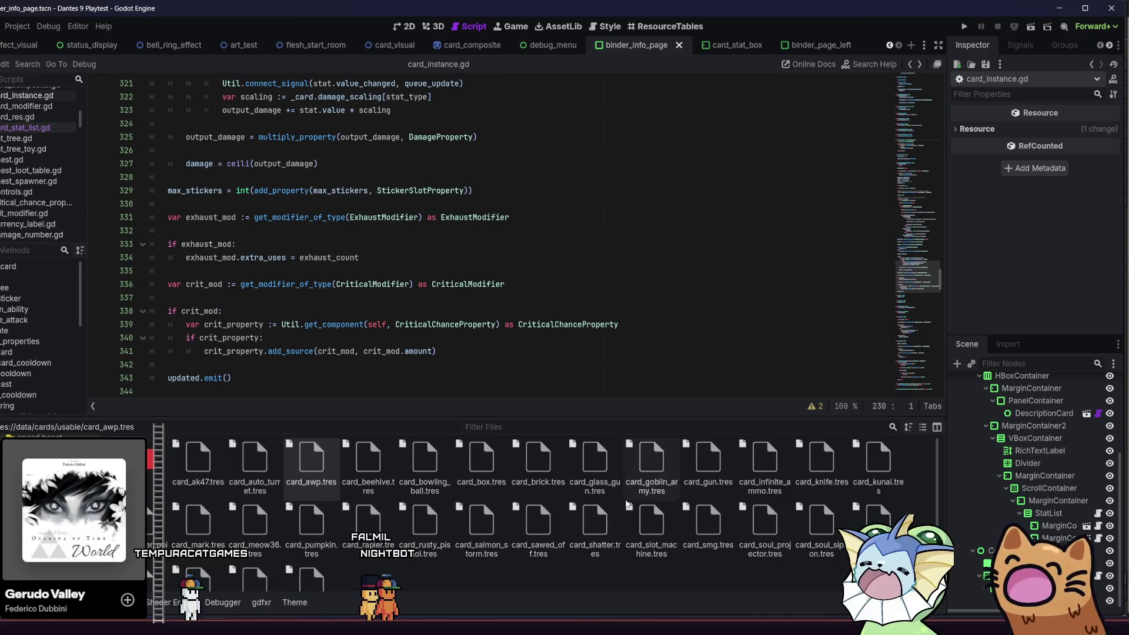
# Load card_beehive.tres and review its Stats and Cooldown groups (Mana Cost 60, Damage 5, cooldown 0.5), expanding Scaling
pyautogui.click(368, 464)
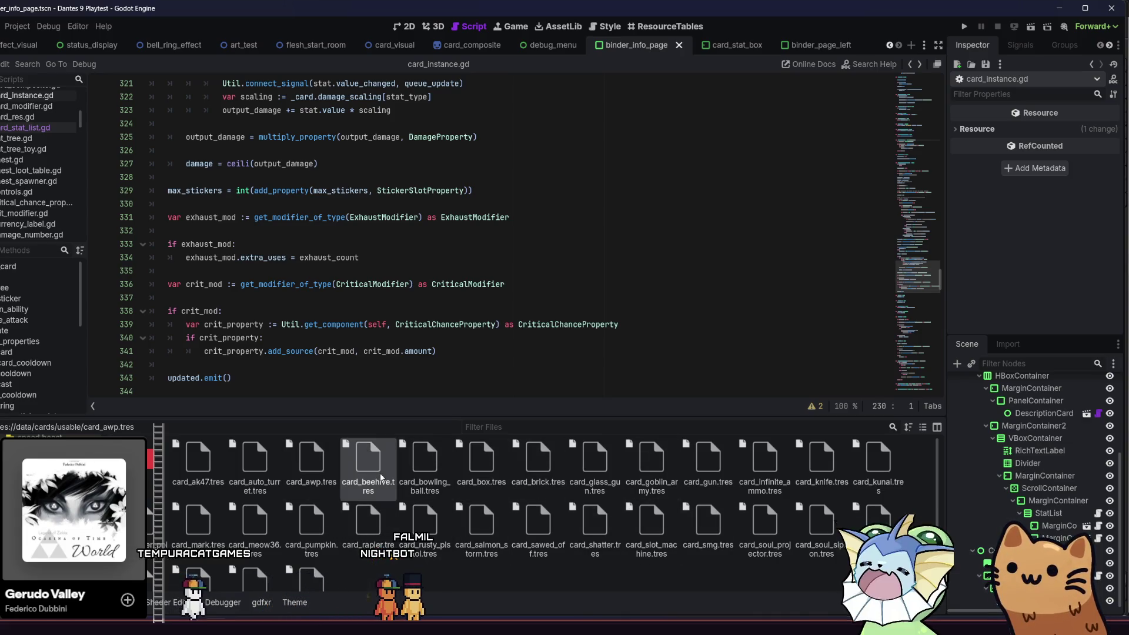
pyautogui.scroll(-5, 1073, 235)
pyautogui.scroll(-5, 1072, 234)
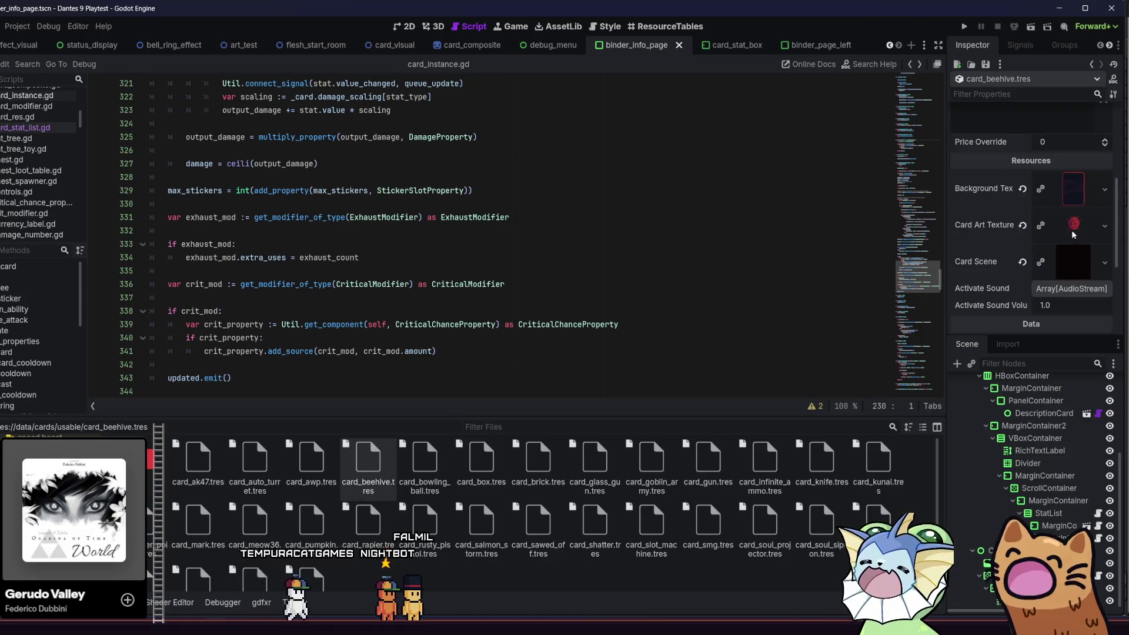
pyautogui.click(1021, 203)
pyautogui.click(1021, 203)
pyautogui.click(1021, 202)
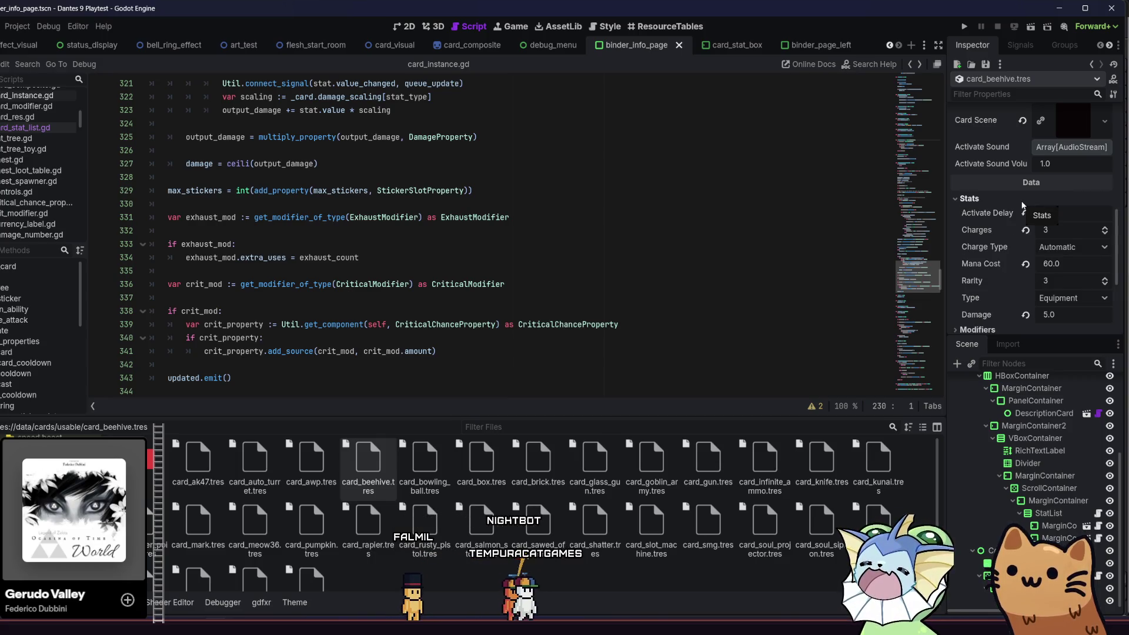
pyautogui.click(1021, 203)
pyautogui.click(1006, 228)
pyautogui.click(1006, 228)
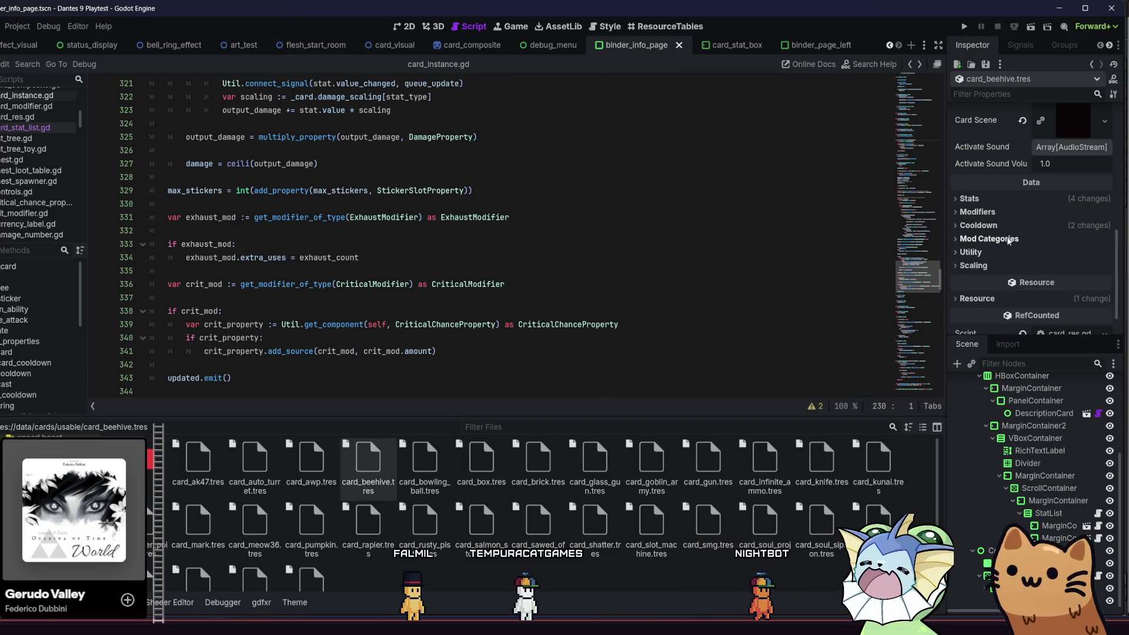
pyautogui.click(1000, 266)
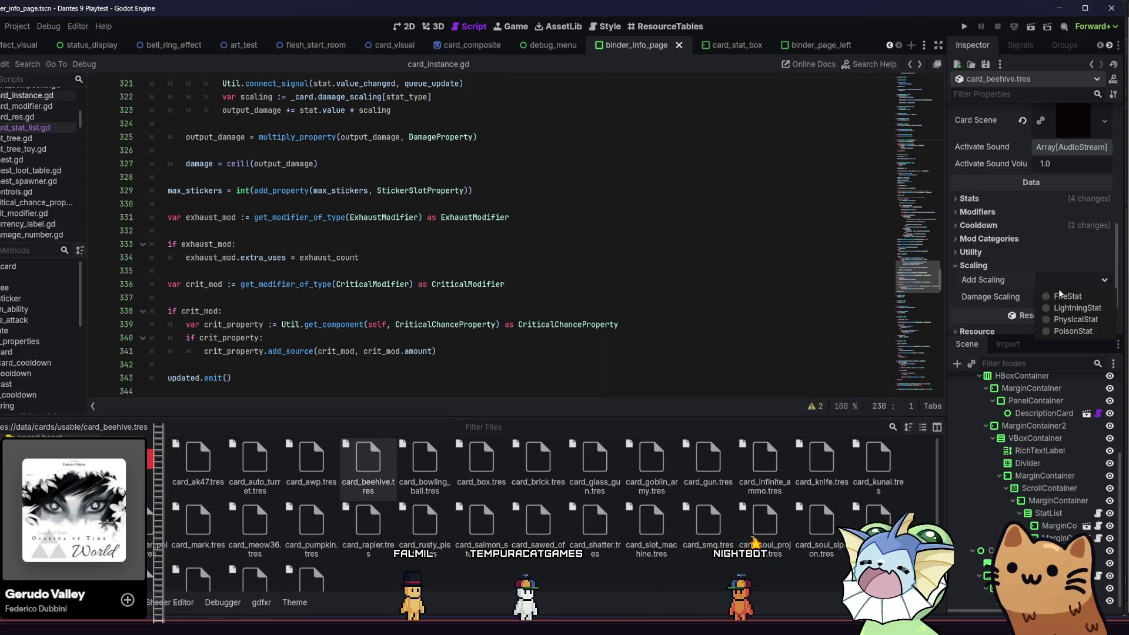
# Expand the beehive card's Damage Scaling and set its poison_stat.gd value to 0.2
pyautogui.click(1062, 322)
pyautogui.click(1065, 296)
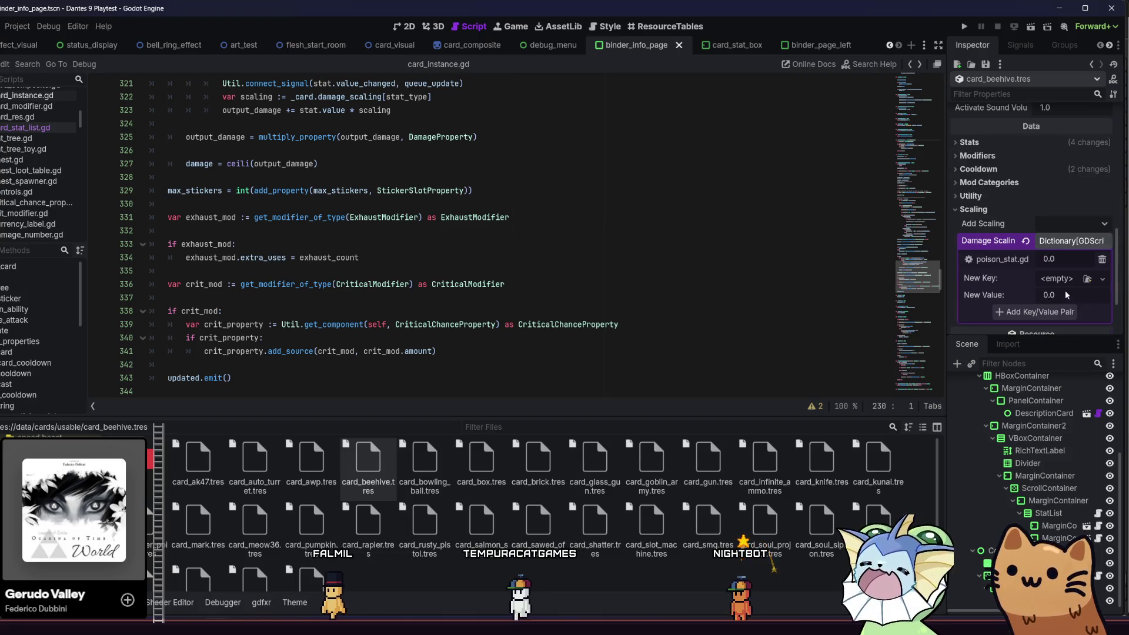
pyautogui.click(1065, 259)
pyautogui.write('0.2')
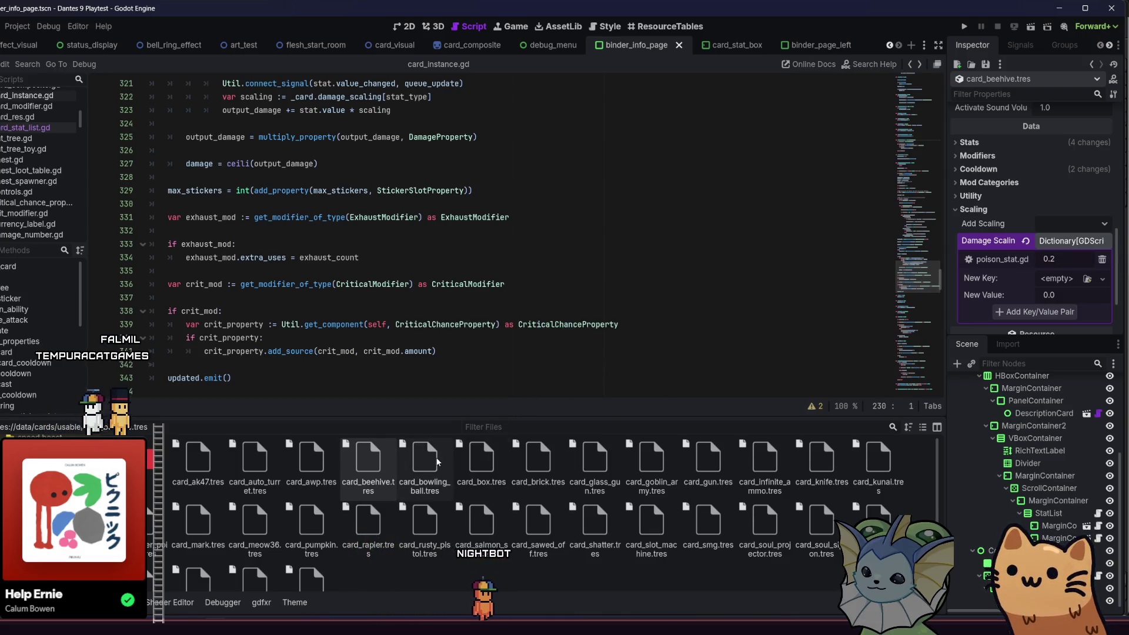
pyautogui.scroll(2, 1010, 250)
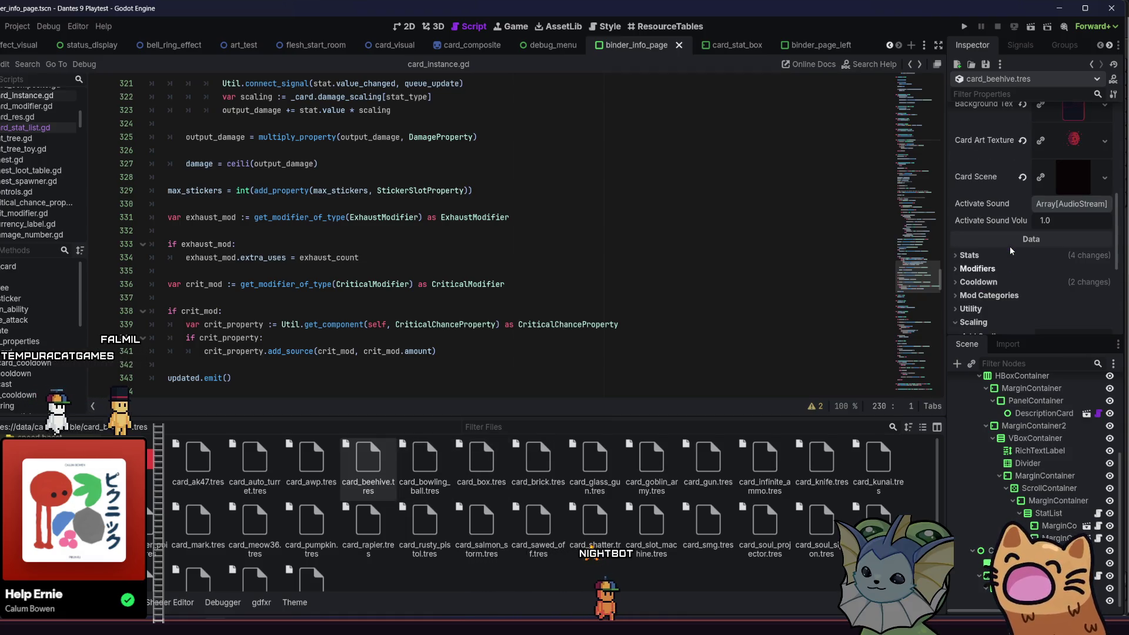
pyautogui.scroll(-3, 1010, 251)
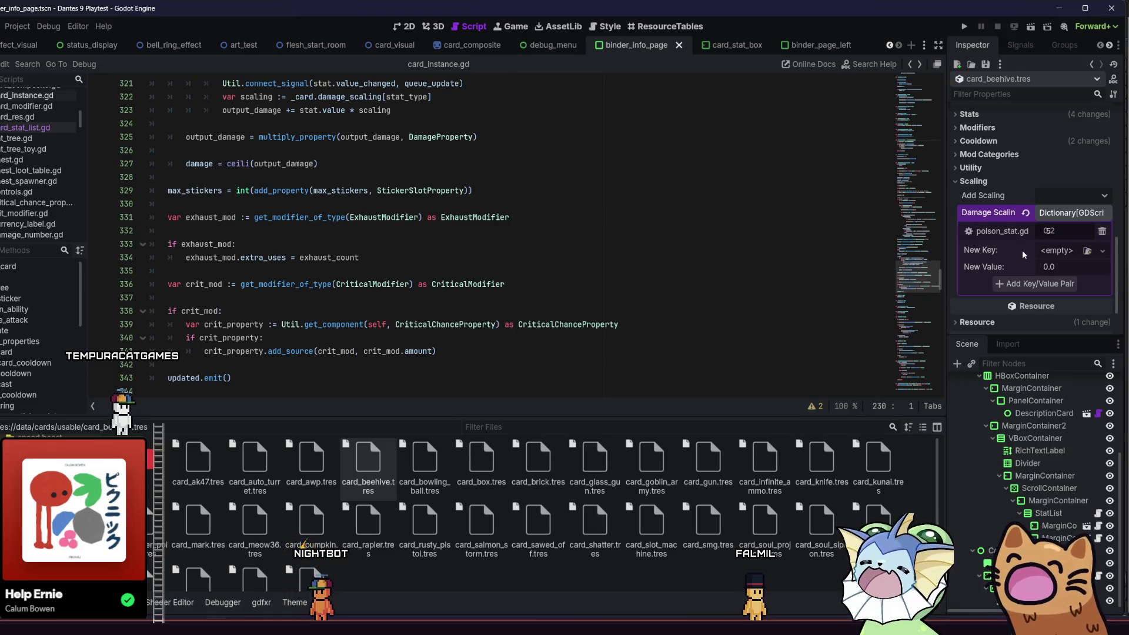
pyautogui.press('Escape')
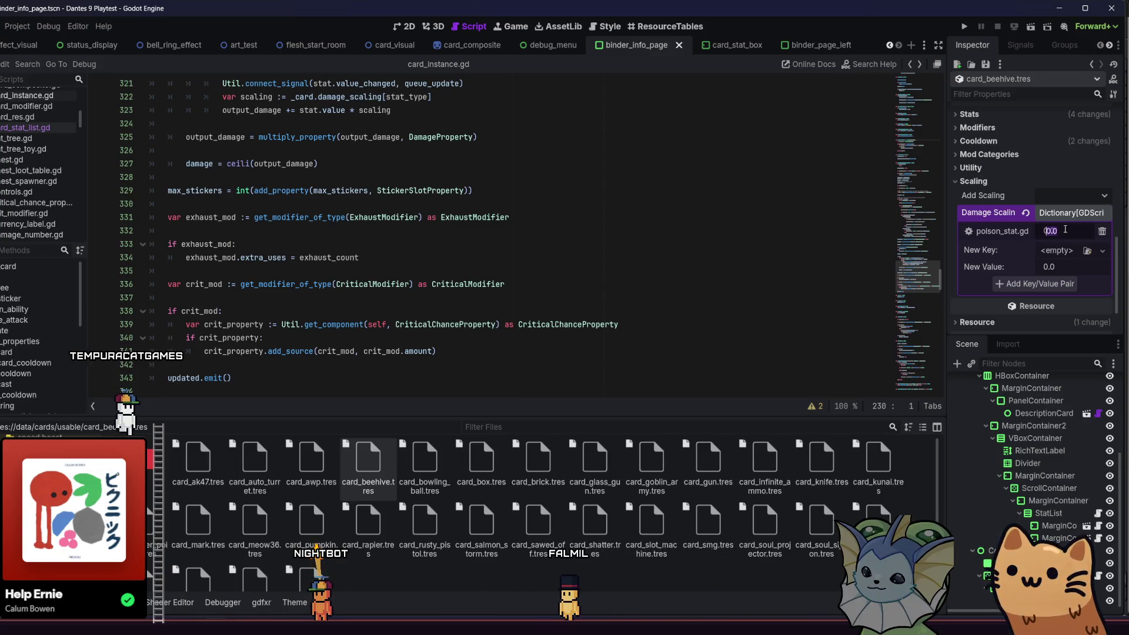
pyautogui.write('0.5')
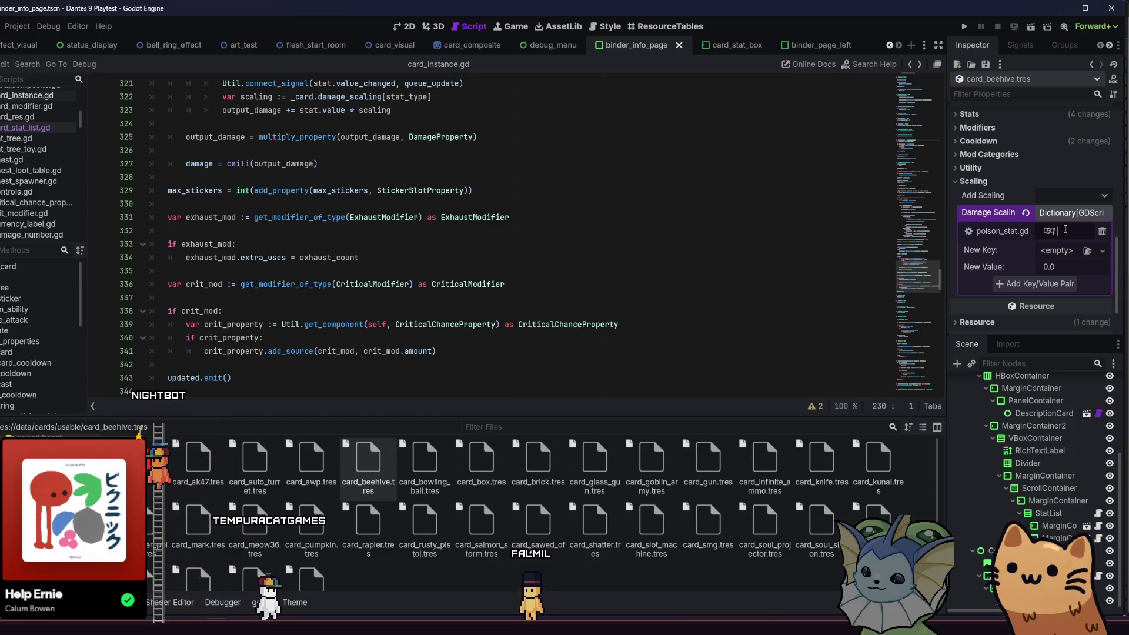
pyautogui.write('25')
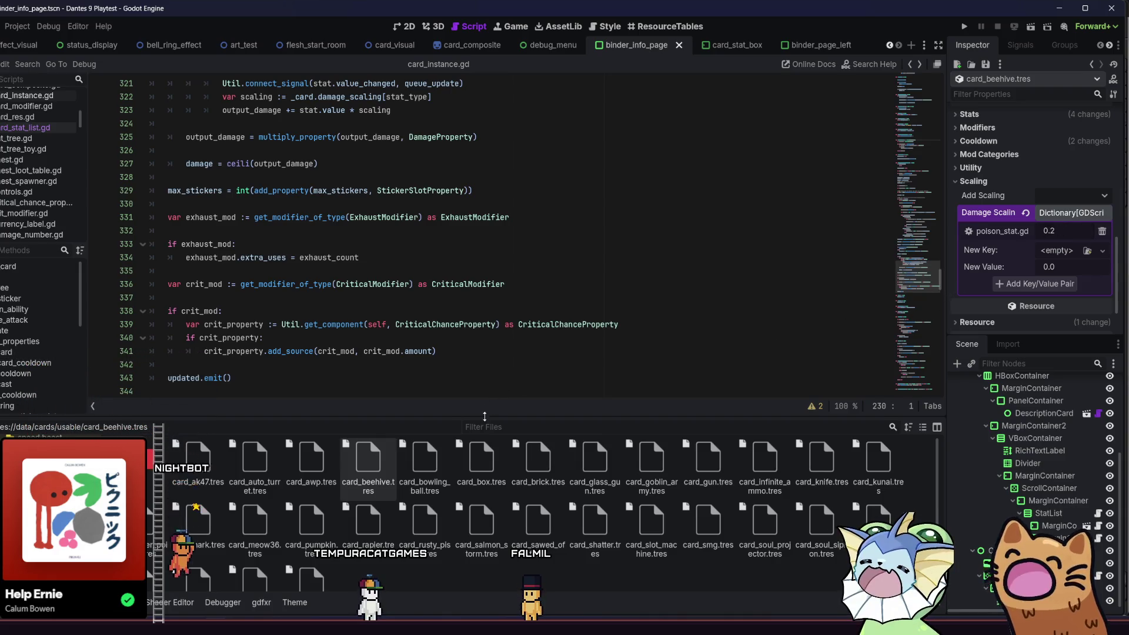
pyautogui.click(437, 459)
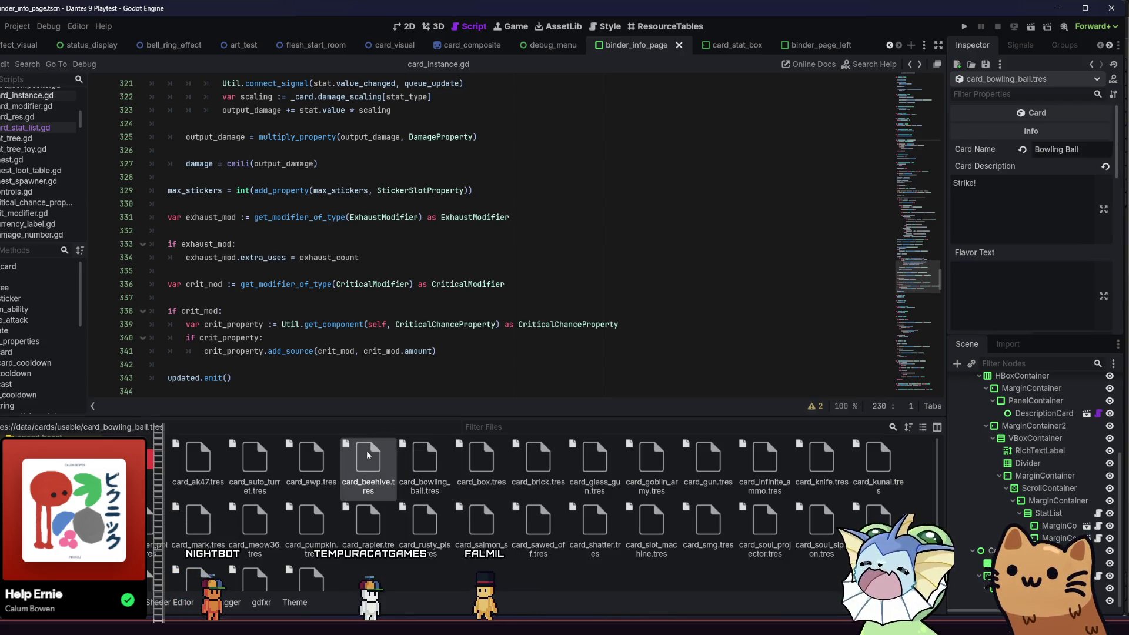
# Reselect card_beehive.tres and revert its base Damage stat from 5.0 to the default 0.0
pyautogui.click(366, 451)
pyautogui.scroll(2, 1000, 203)
pyautogui.click(982, 222)
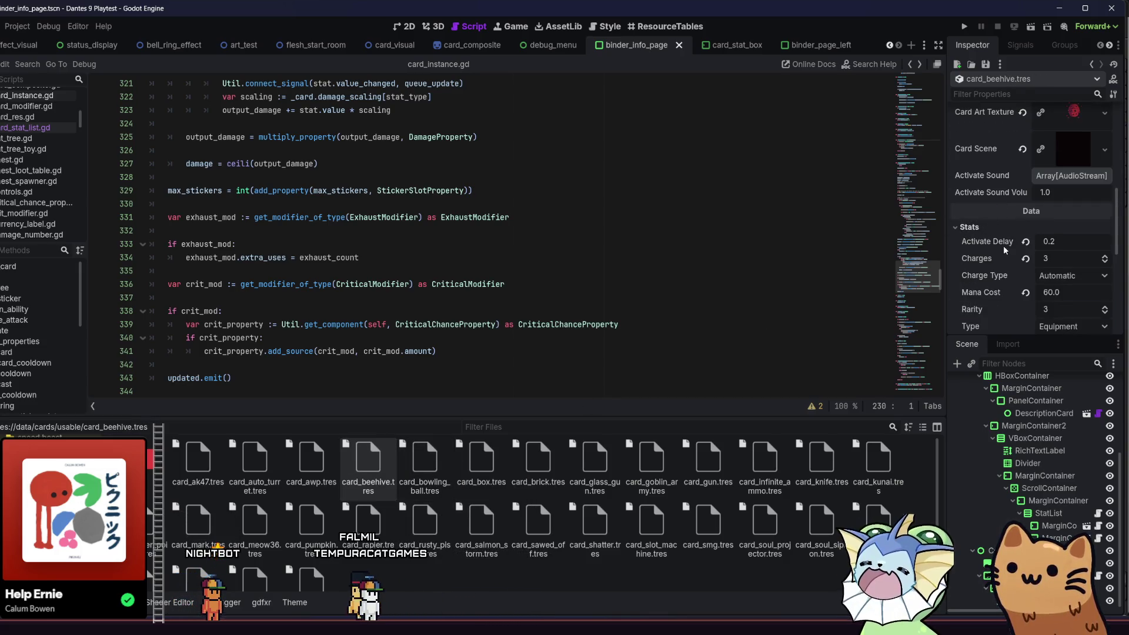
pyautogui.scroll(-1, 1034, 243)
pyautogui.click(1025, 259)
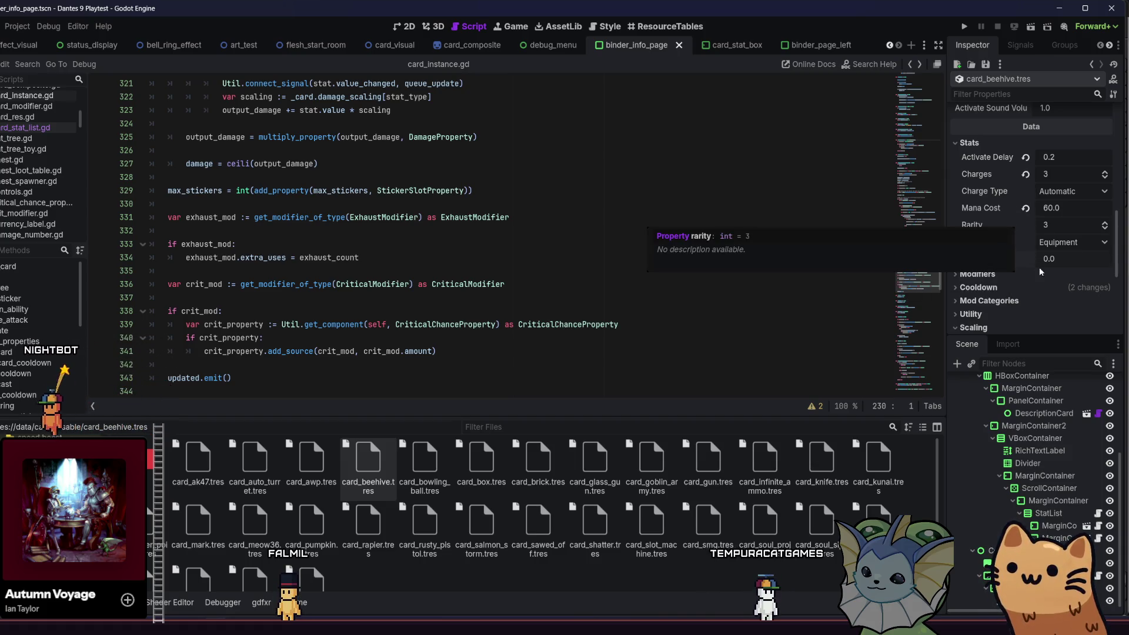
pyautogui.scroll(-3, 1039, 272)
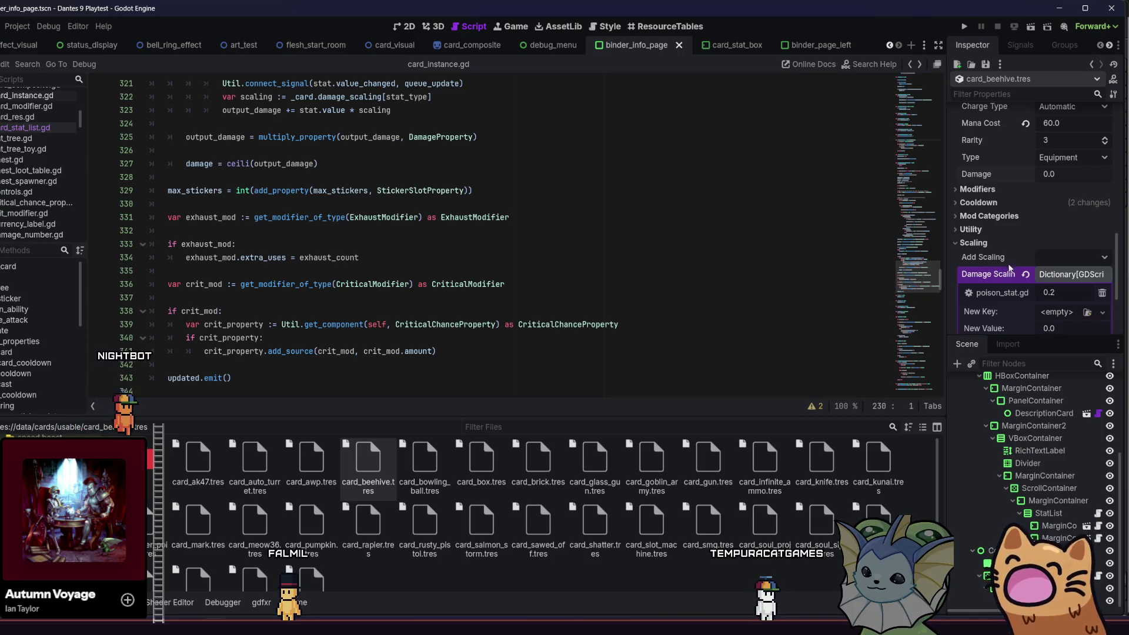
pyautogui.scroll(3, 1012, 257)
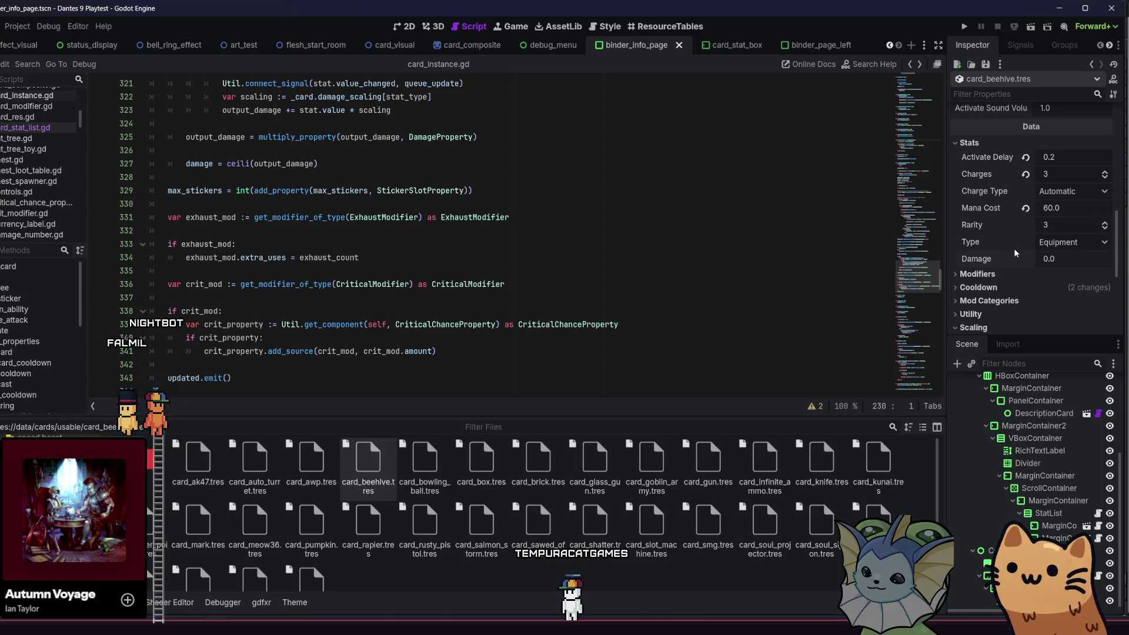
# Scroll through the beehive card's Scaling section, then select card_bowling_ball.tres
pyautogui.scroll(-3, 1015, 253)
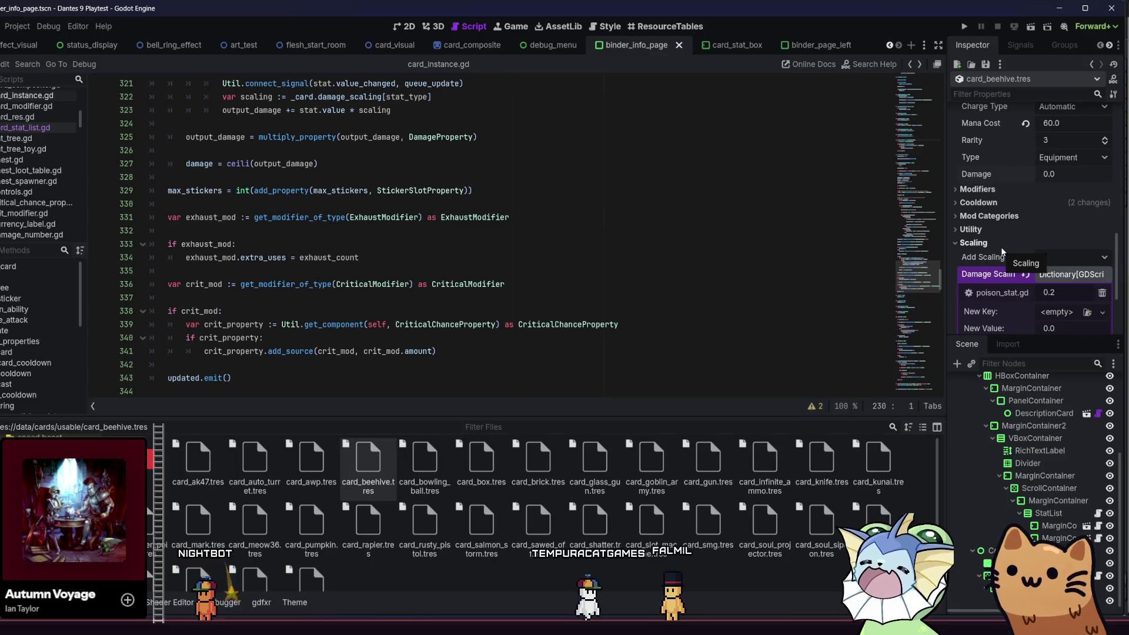
pyautogui.scroll(-2, 1004, 257)
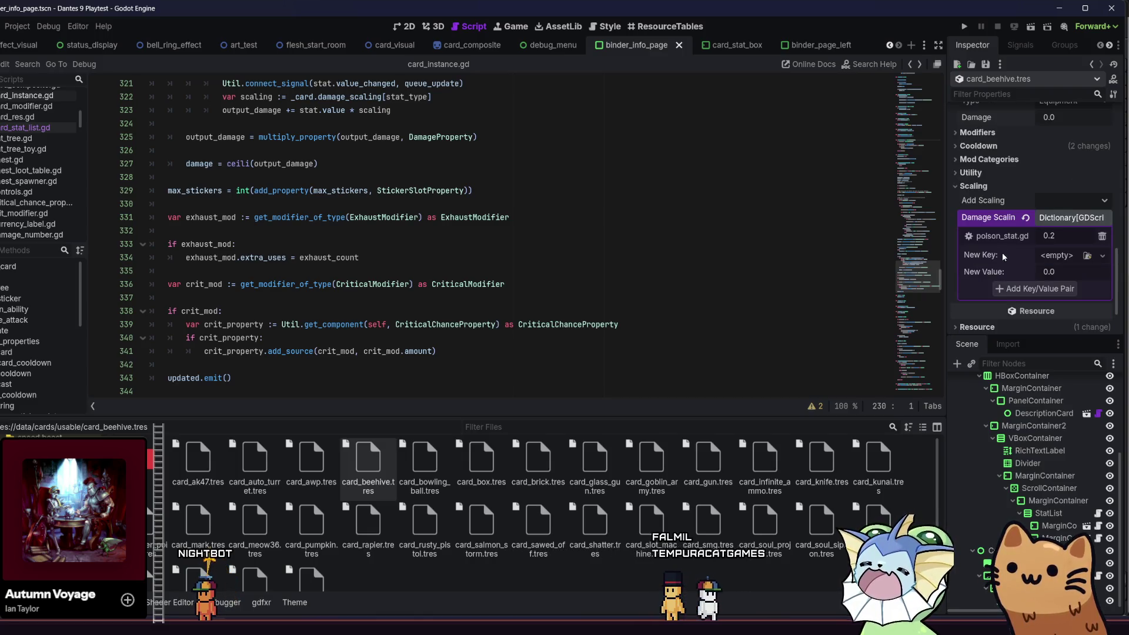
pyautogui.click(436, 466)
pyautogui.scroll(-5, 995, 247)
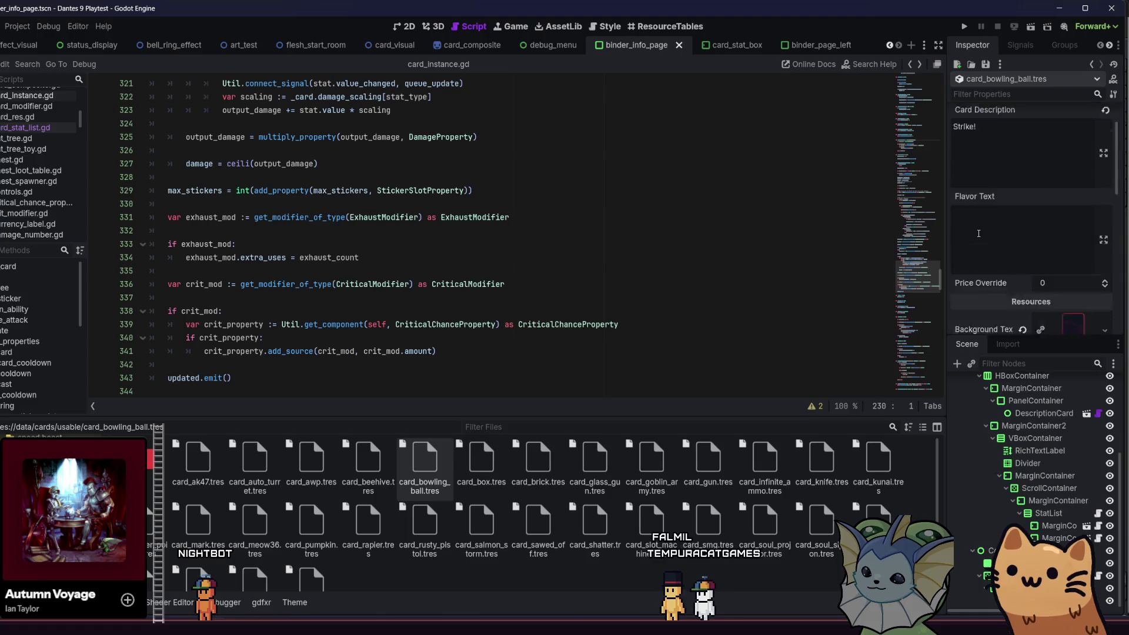
# Browse the bowling ball card's Mod Categories, Utility and Modifiers groups, then expand Scaling
pyautogui.scroll(-5, 995, 247)
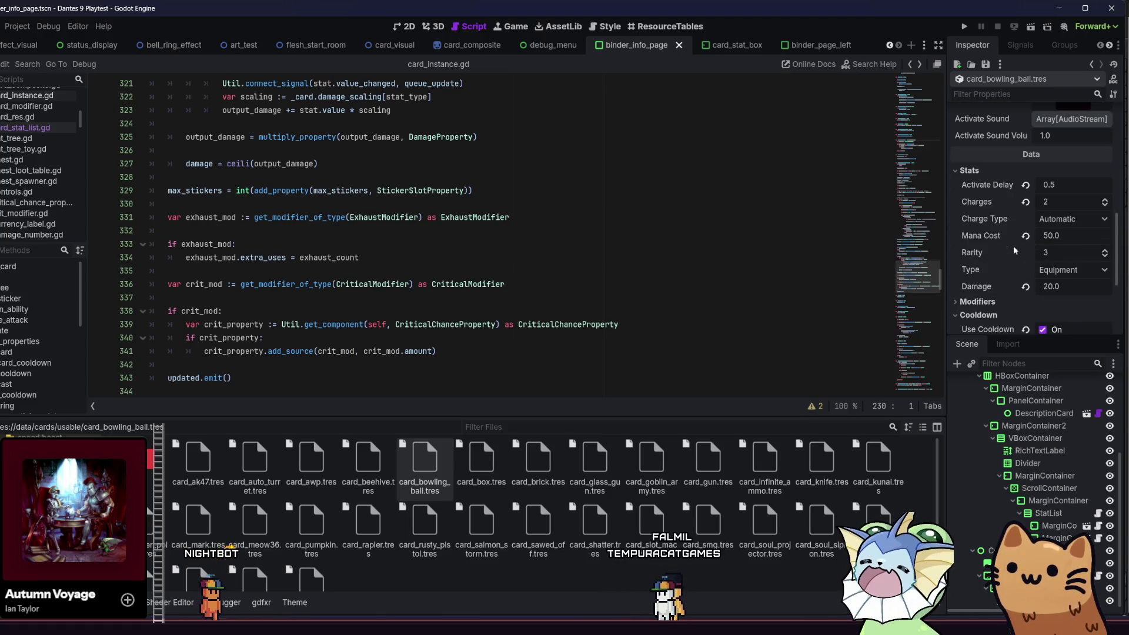
pyautogui.scroll(-1, 1020, 285)
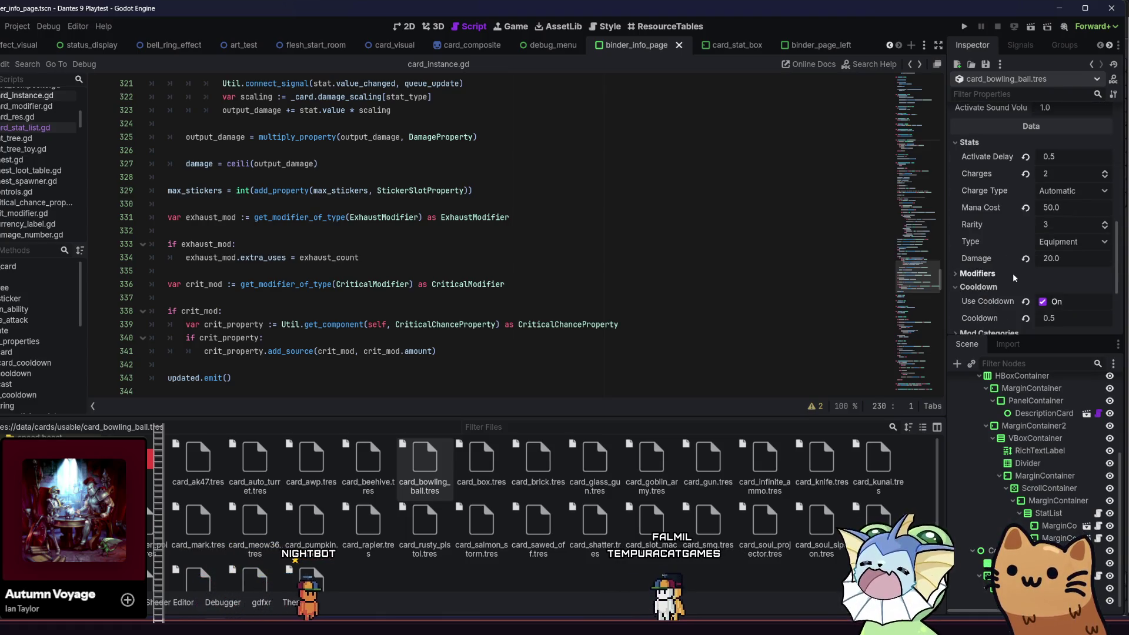
pyautogui.scroll(-3, 1021, 258)
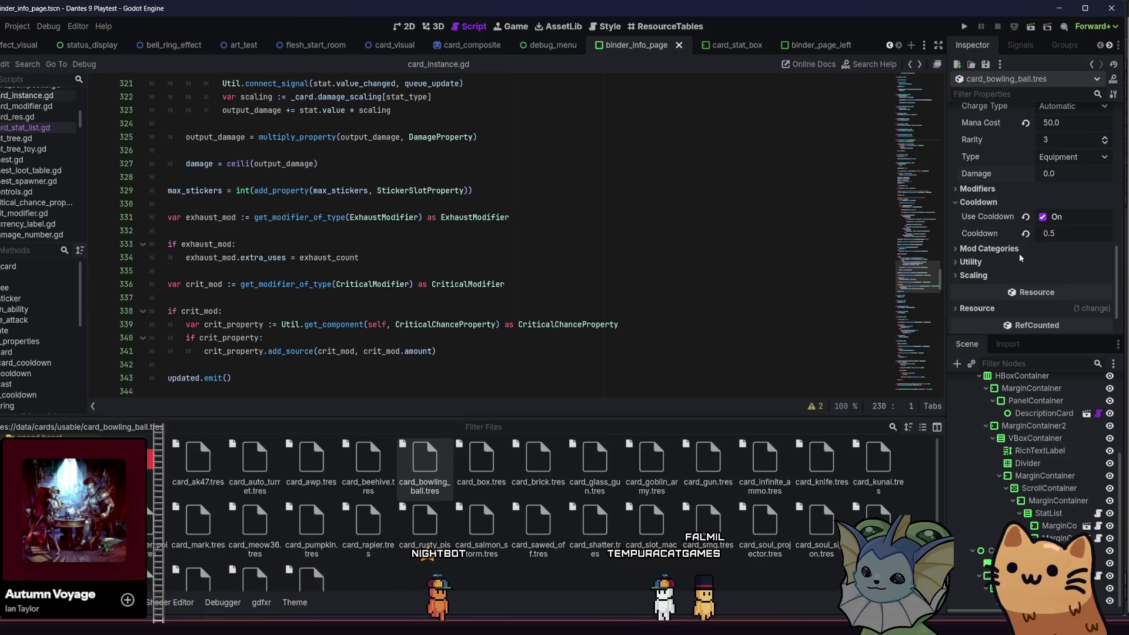
pyautogui.click(1011, 251)
pyautogui.click(1008, 250)
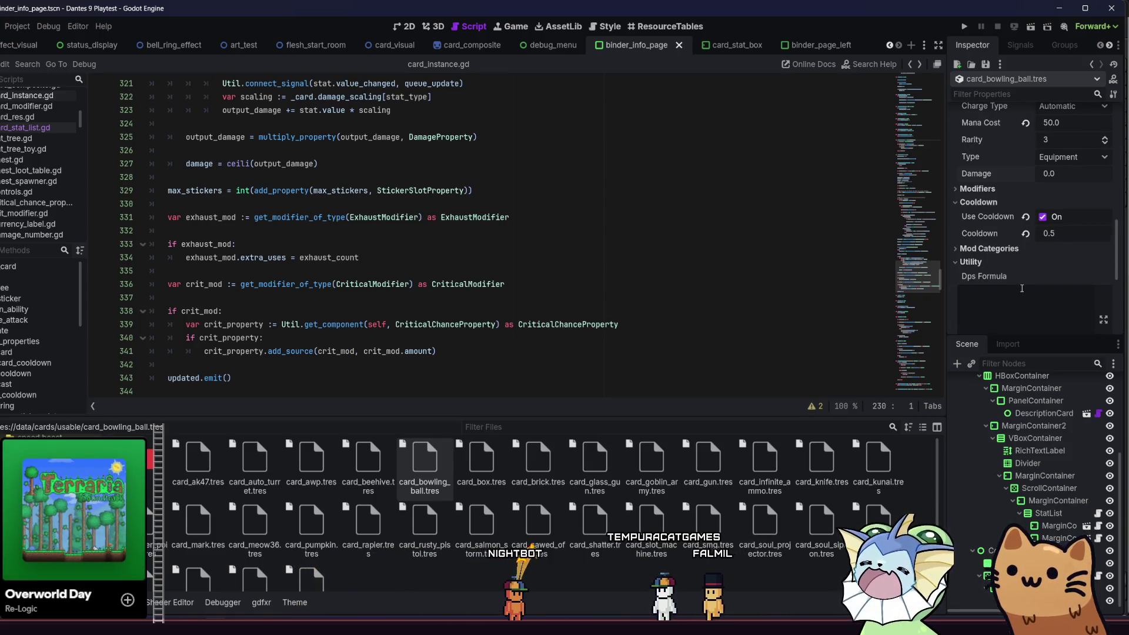
pyautogui.scroll(-2, 1006, 262)
pyautogui.click(1002, 207)
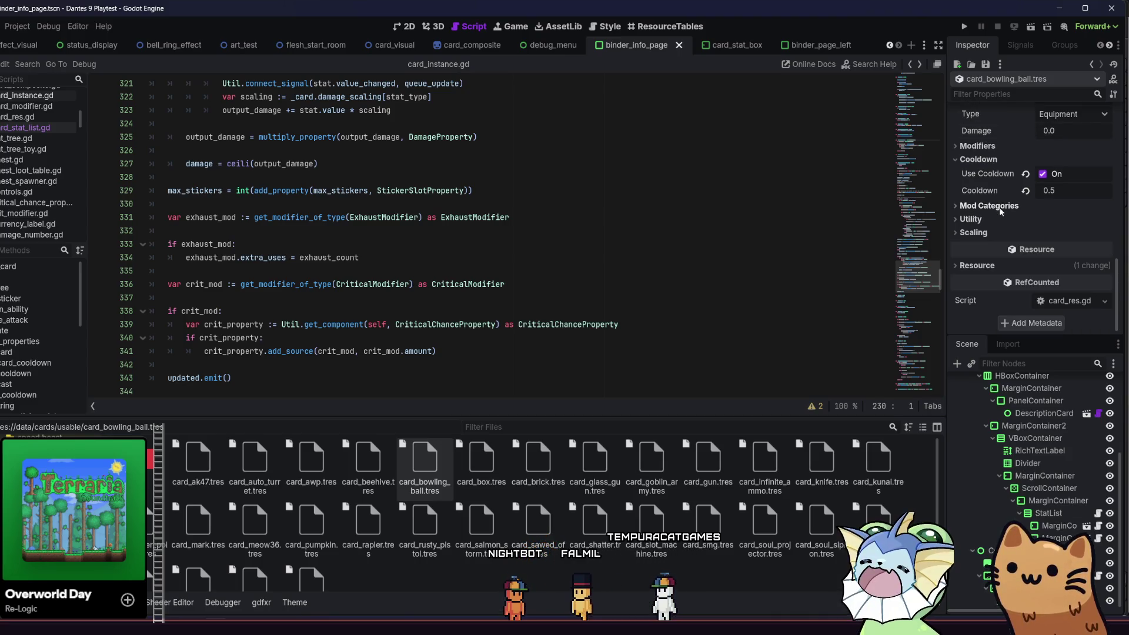
pyautogui.click(1011, 147)
pyautogui.click(1017, 147)
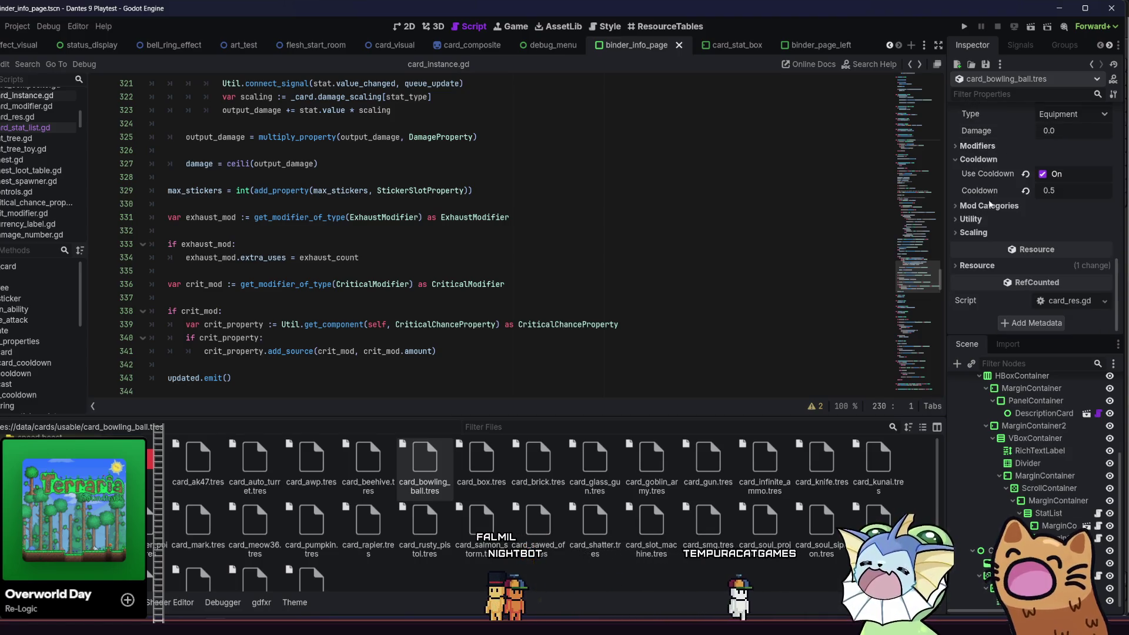
pyautogui.click(999, 232)
# Add PhysicalStat damage scaling to the bowling ball card, entering 20 / 25.0 for 0.8
pyautogui.click(1039, 246)
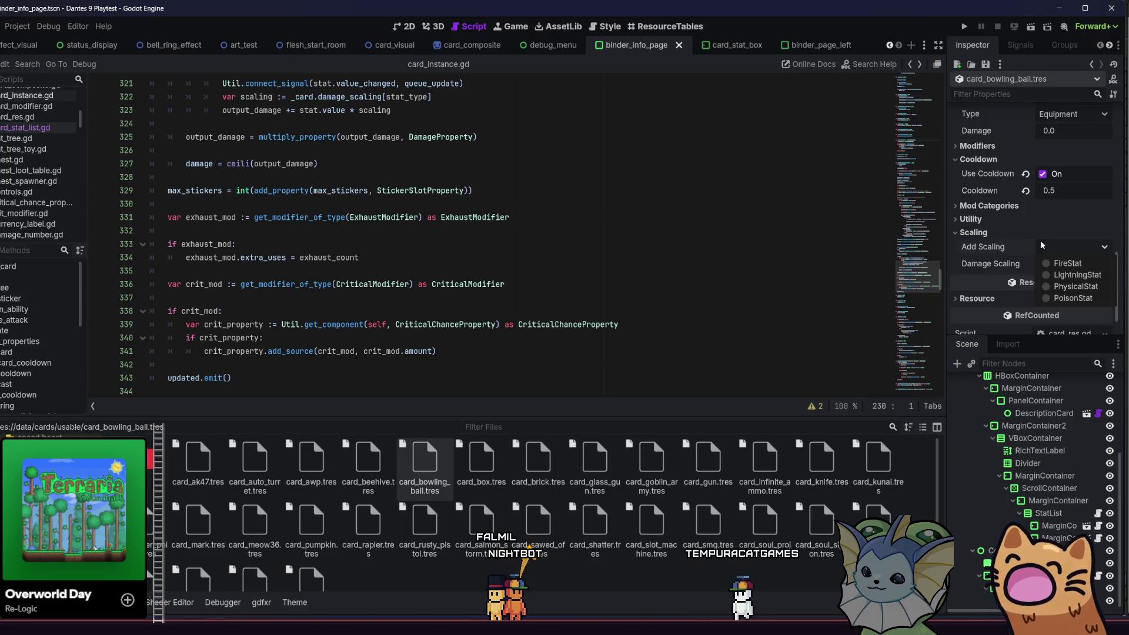
pyautogui.click(1062, 266)
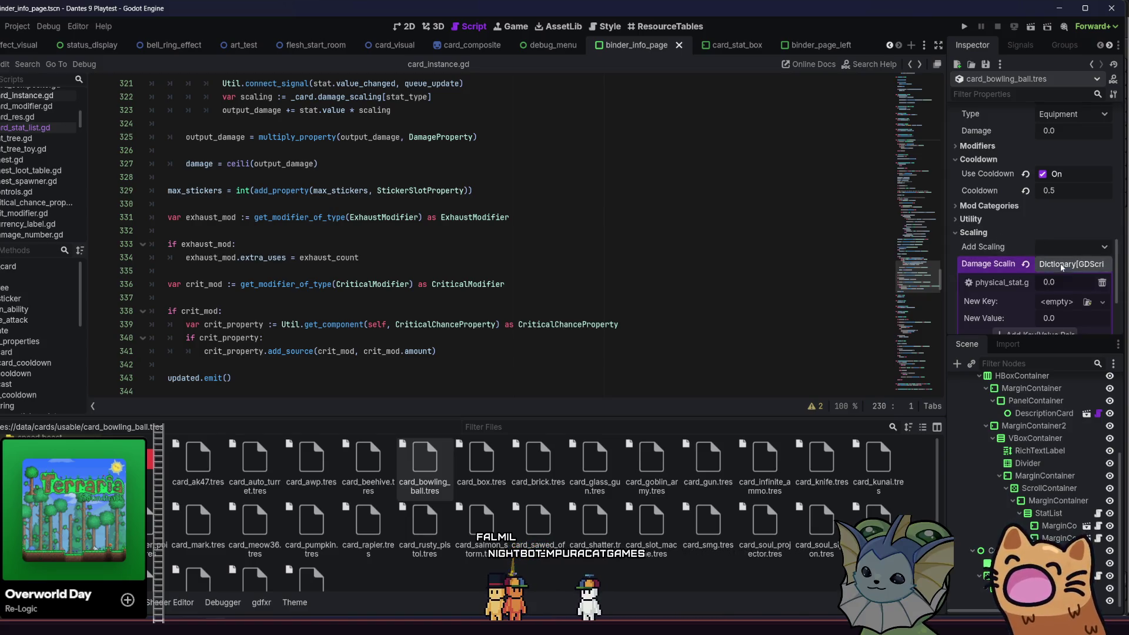
pyautogui.click(1062, 281)
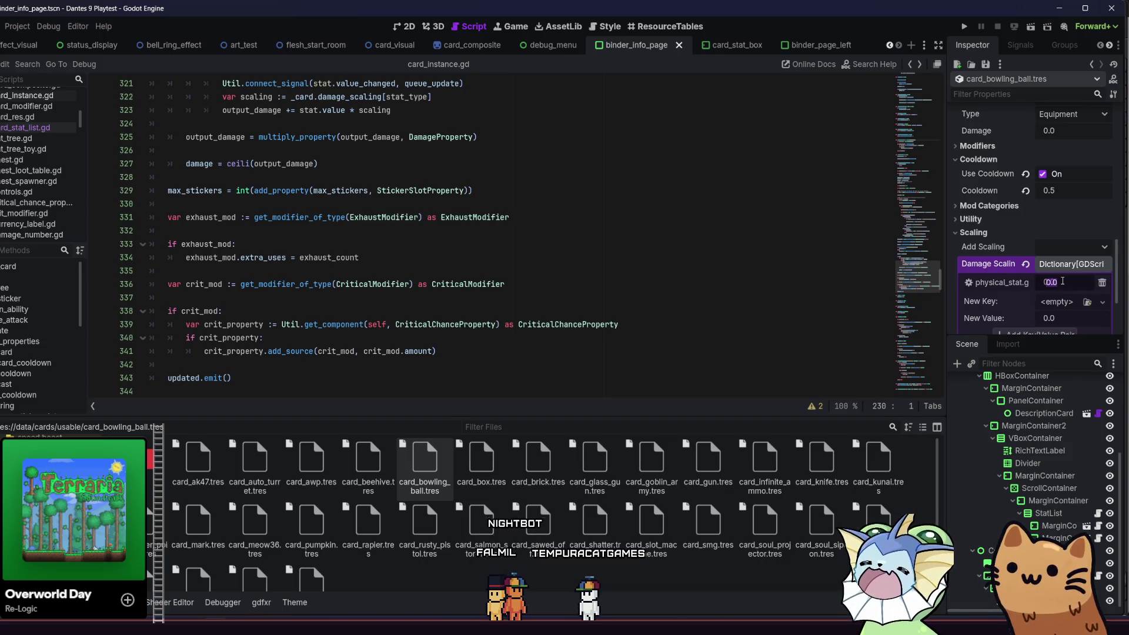
pyautogui.write('/')
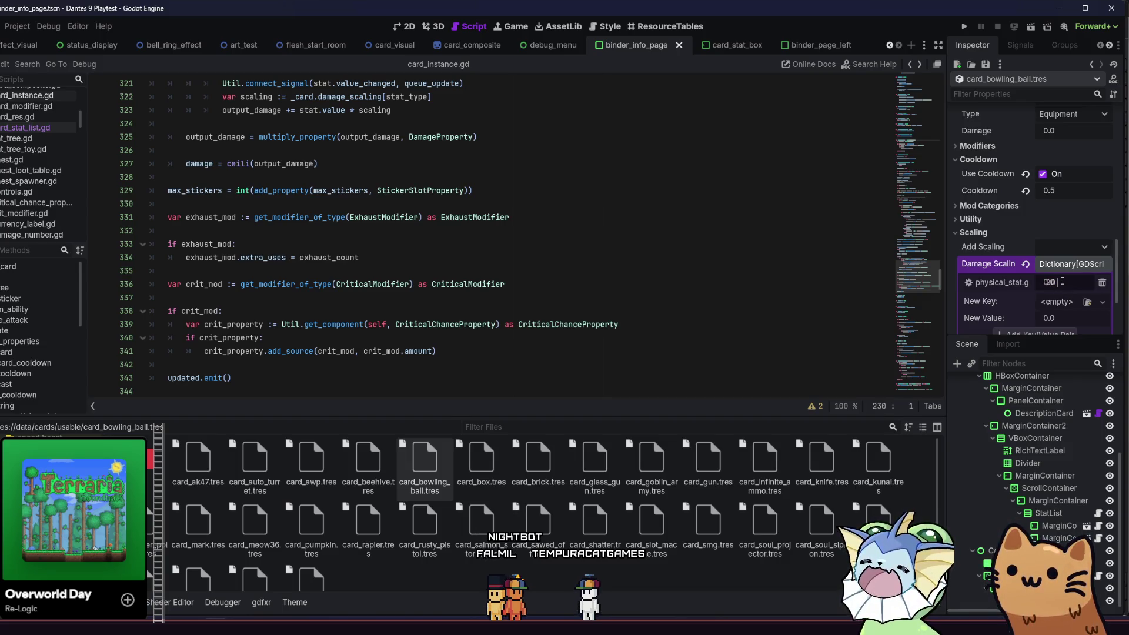
pyautogui.write(' 25.0')
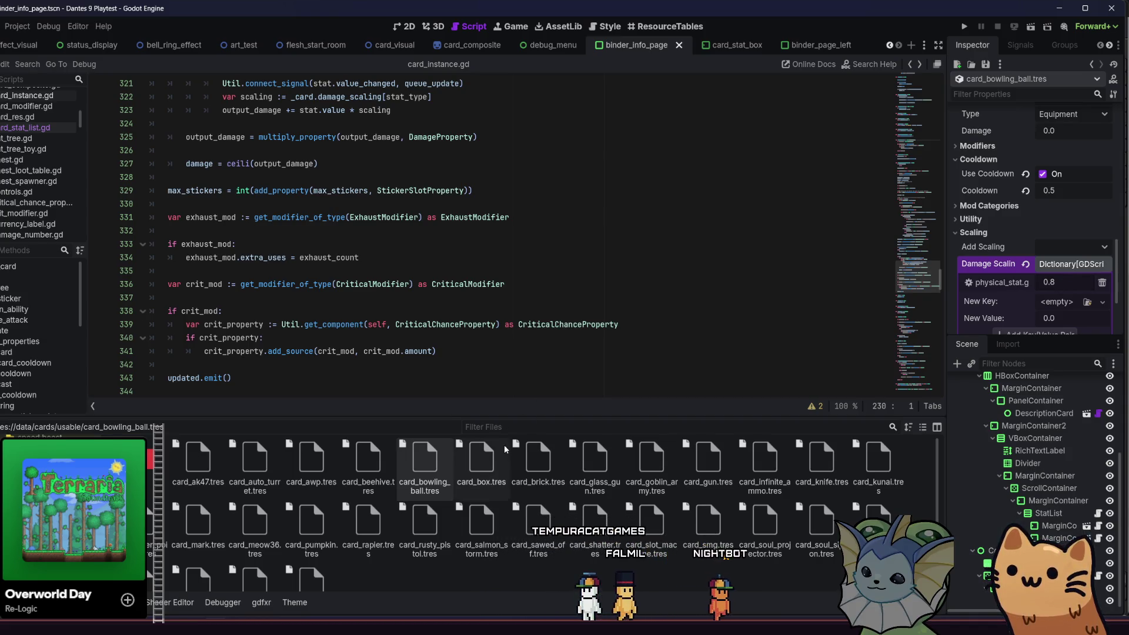
pyautogui.click(492, 466)
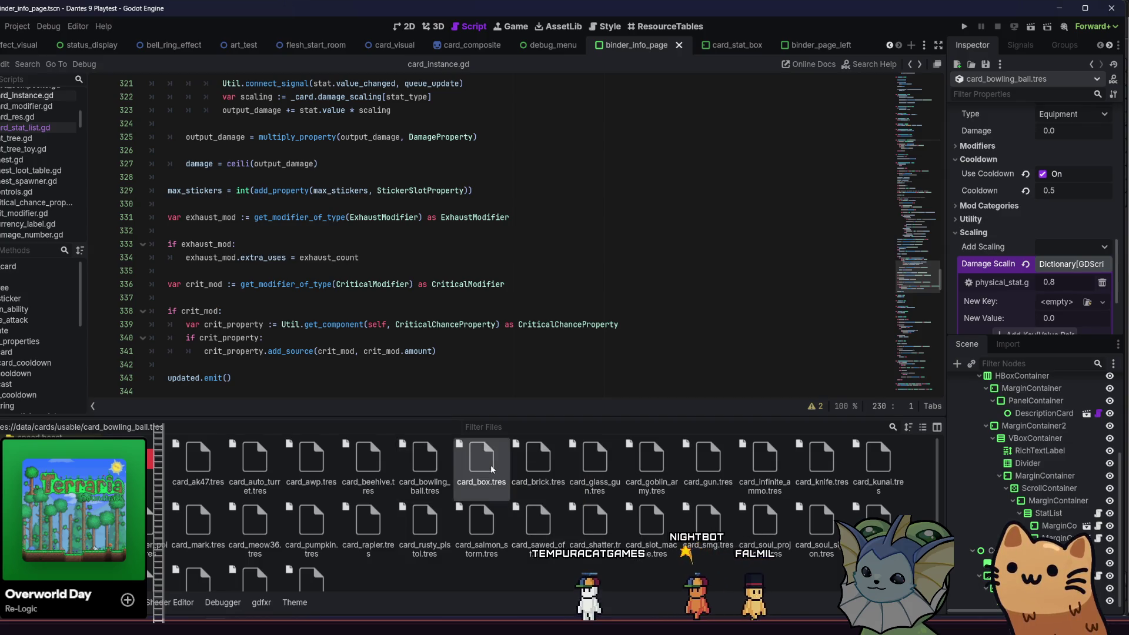
pyautogui.doubleClick(490, 464)
pyautogui.scroll(-5, 994, 218)
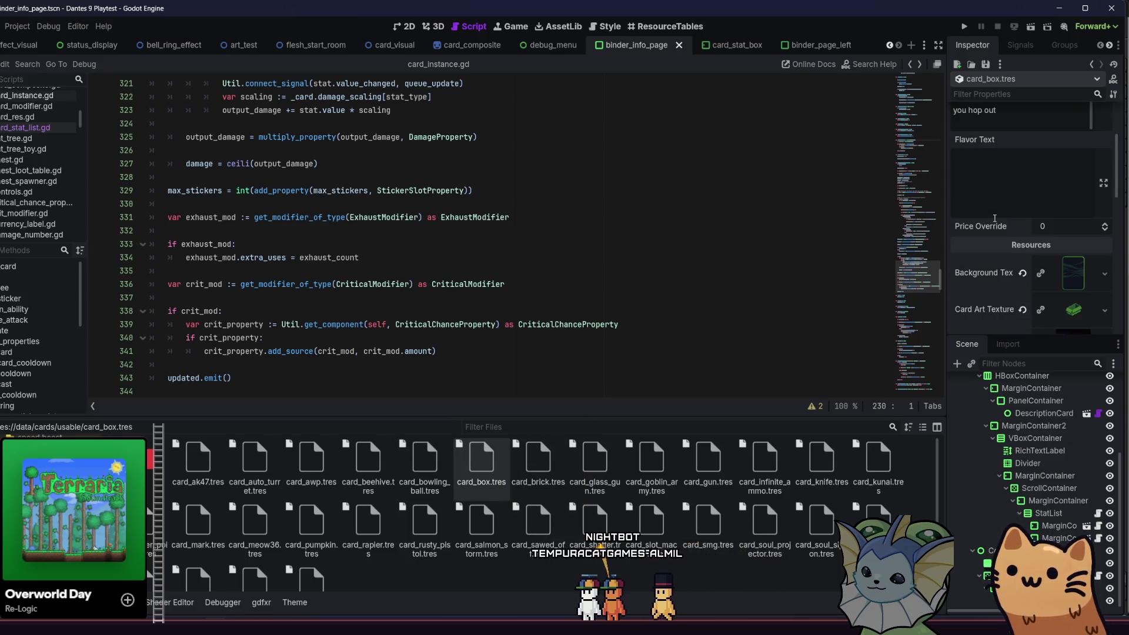
pyautogui.scroll(-6, 994, 218)
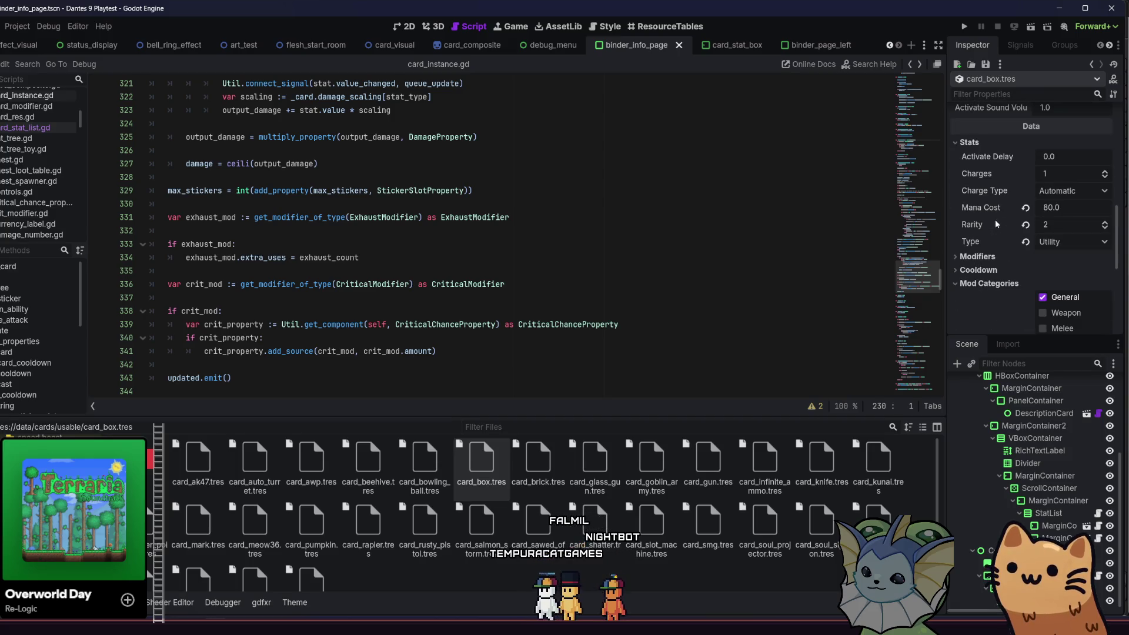
pyautogui.scroll(-2, 993, 234)
pyautogui.click(1058, 213)
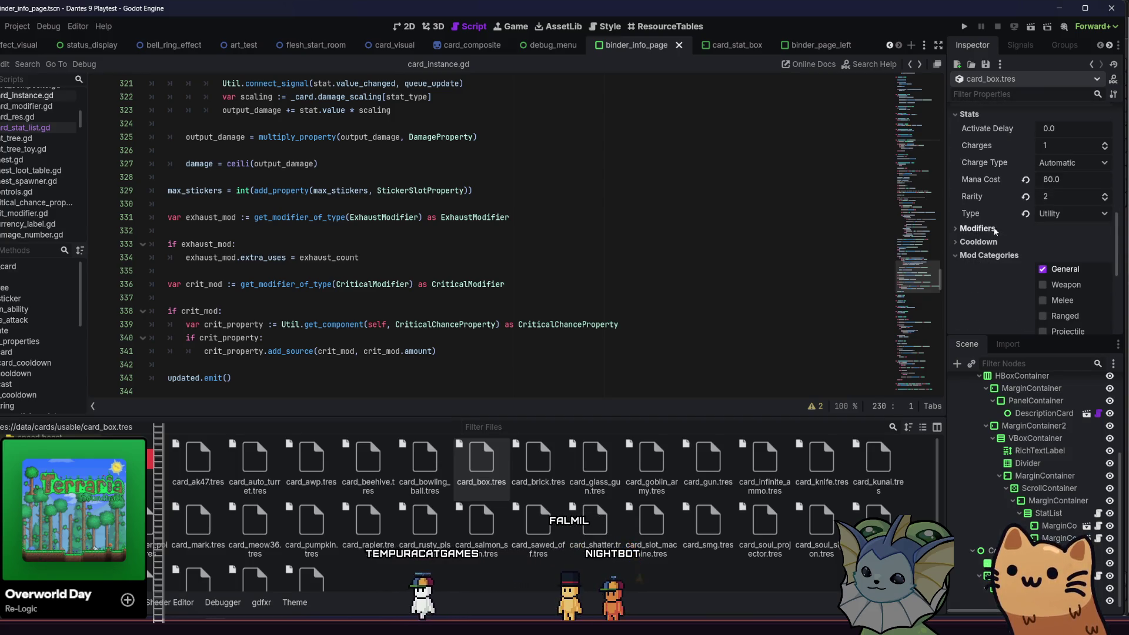
pyautogui.click(1068, 230)
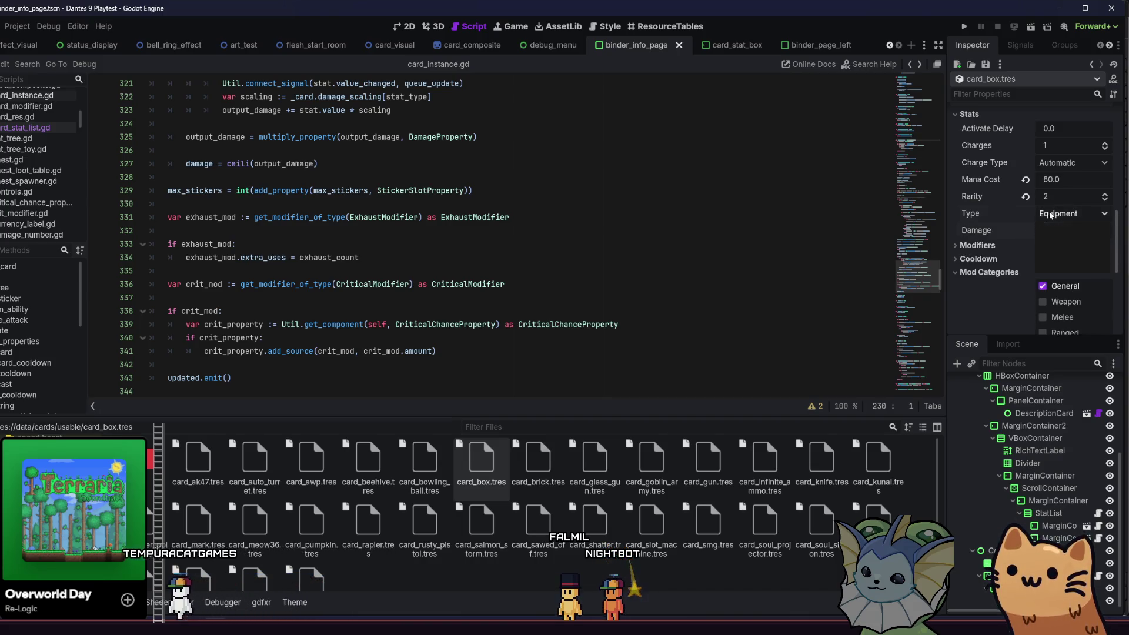
pyautogui.scroll(-5, 991, 259)
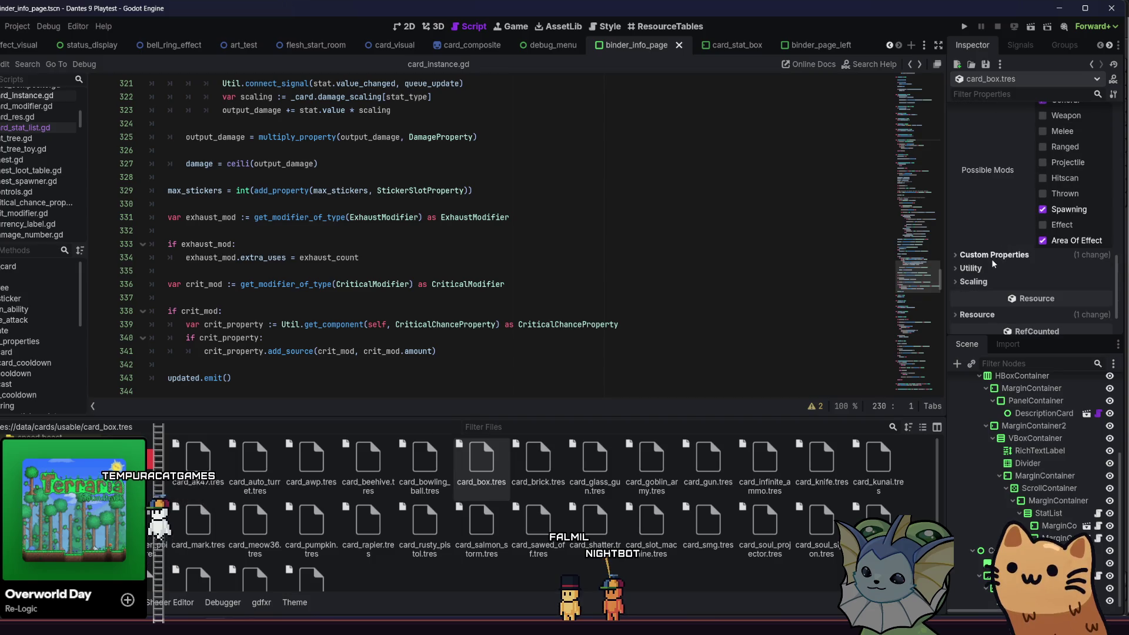
pyautogui.click(984, 265)
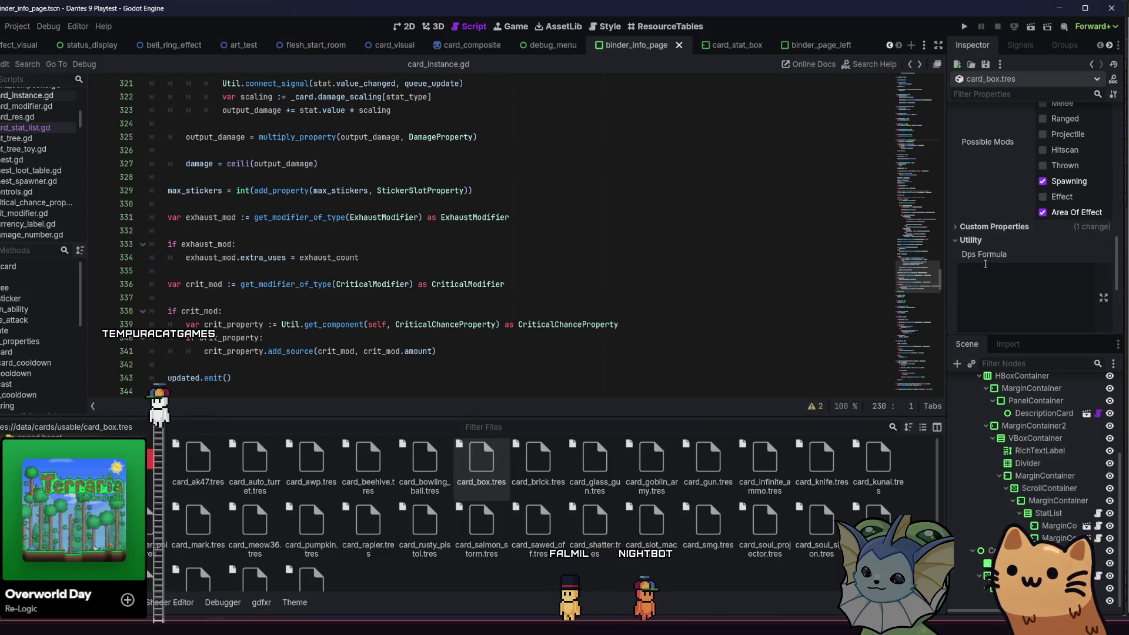
pyautogui.click(987, 240)
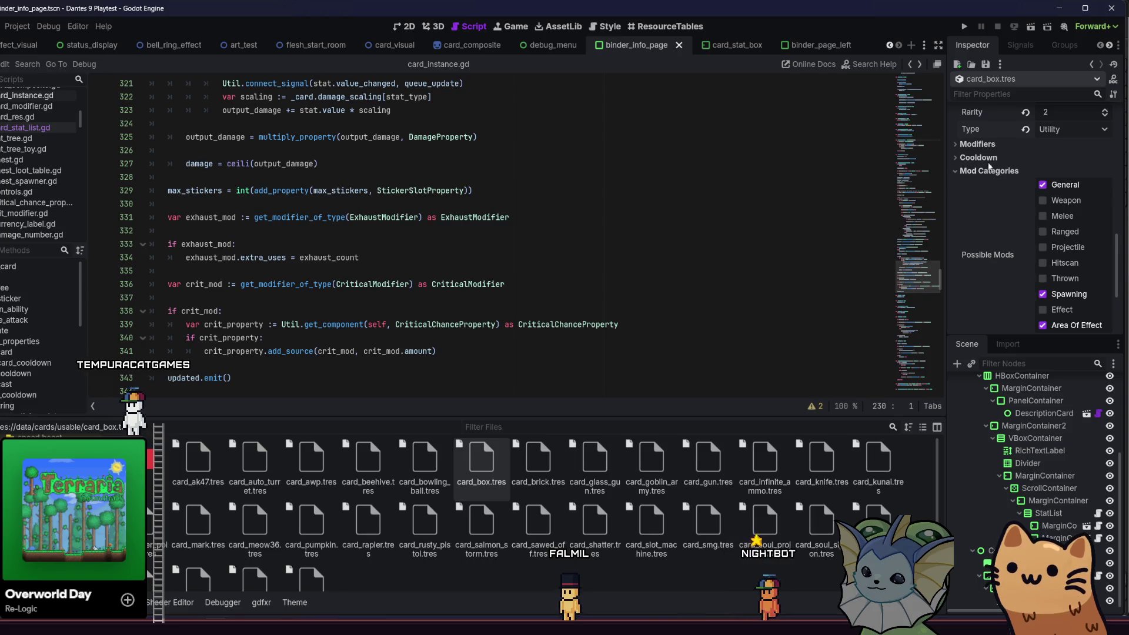
pyautogui.click(977, 171)
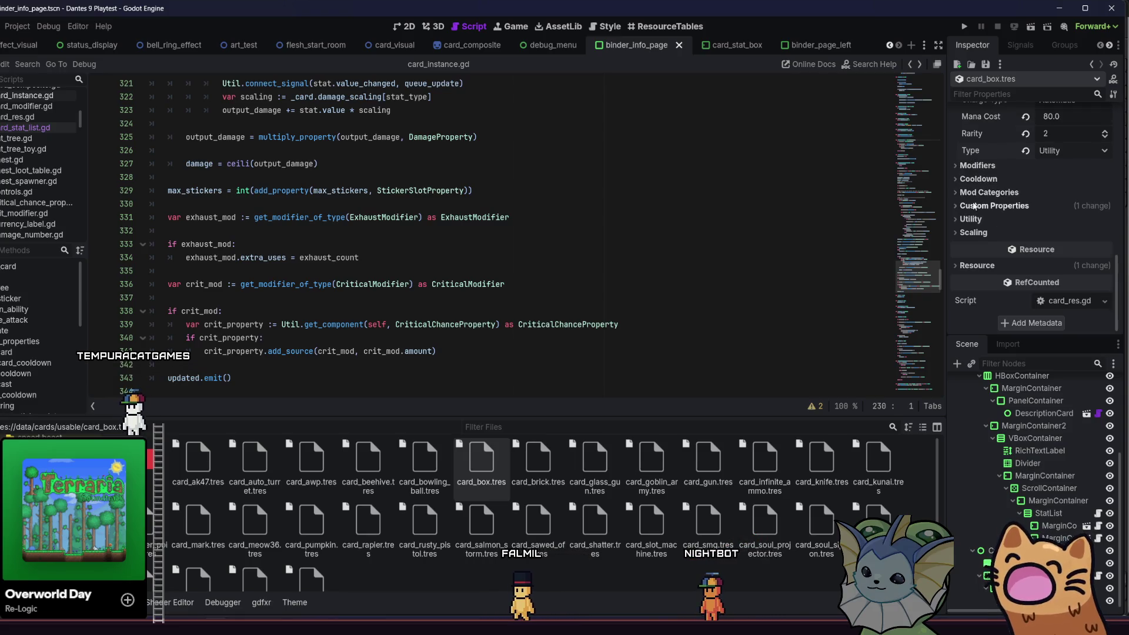
pyautogui.click(975, 194)
pyautogui.click(967, 194)
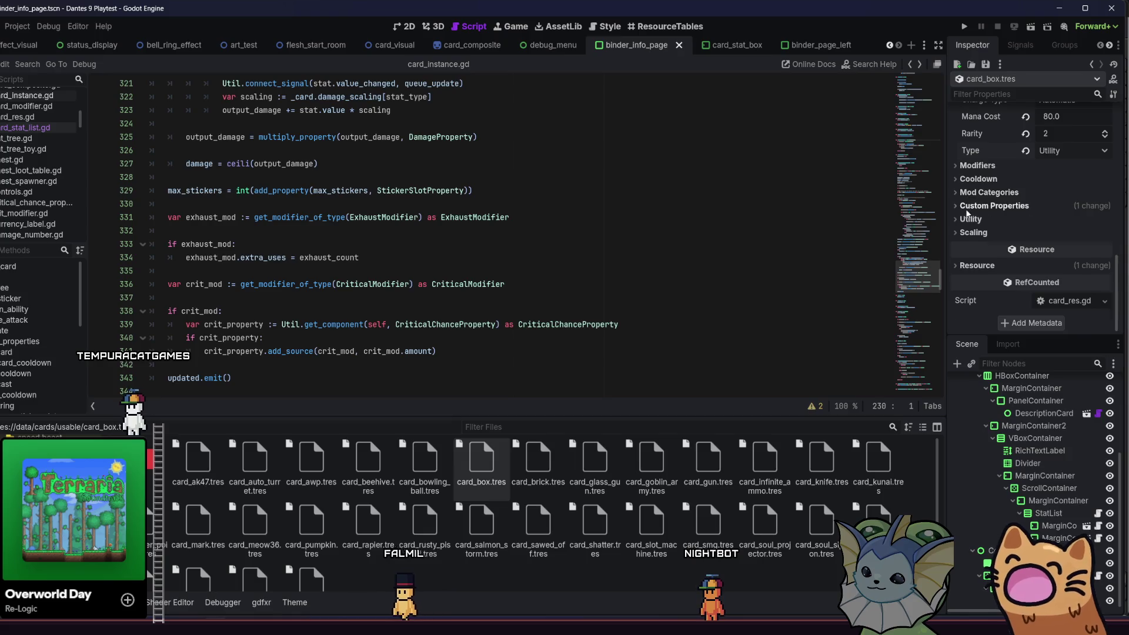
pyautogui.click(969, 233)
pyautogui.click(968, 234)
pyautogui.click(971, 233)
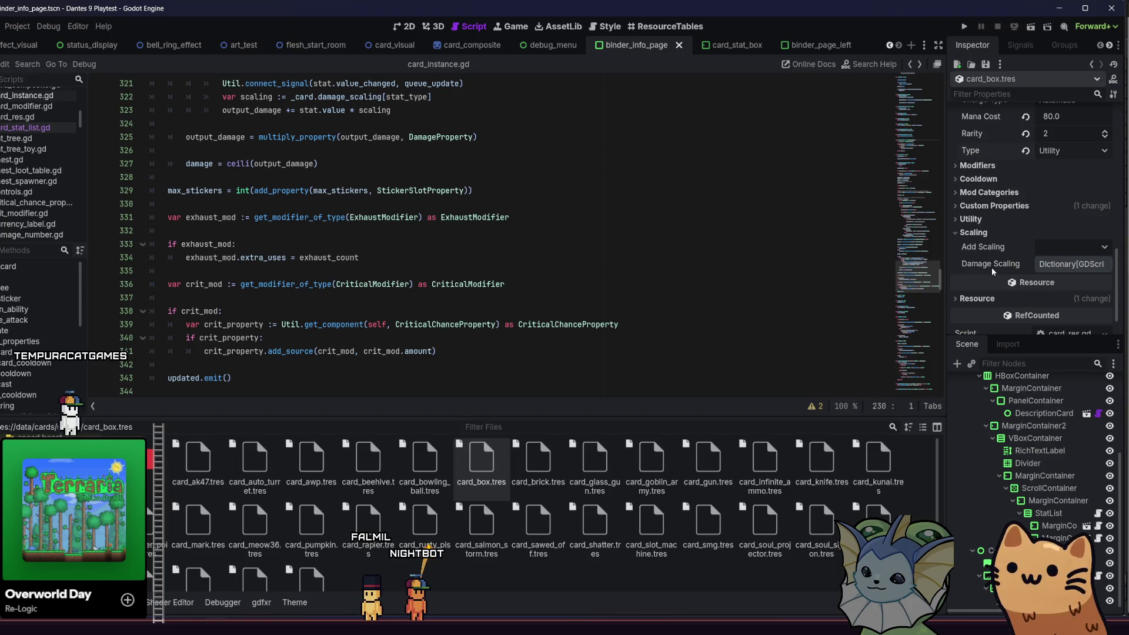
# Add a physical_stat damage scaling entry of 1.2 to card_box.tres, then select card_brick.tres
pyautogui.click(1076, 250)
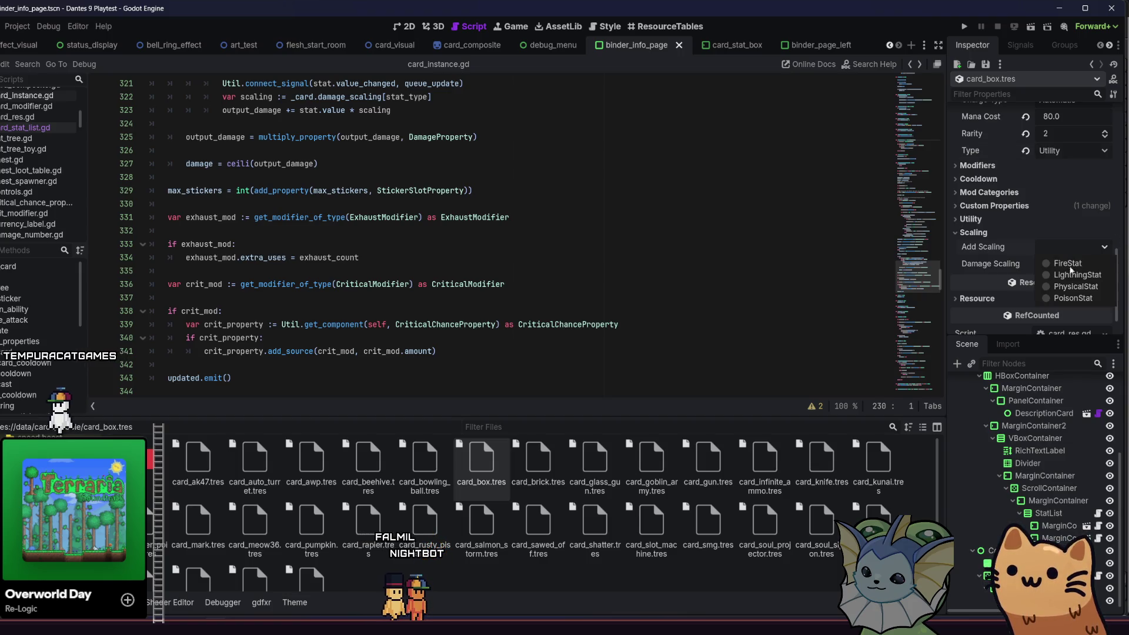
pyautogui.click(1055, 263)
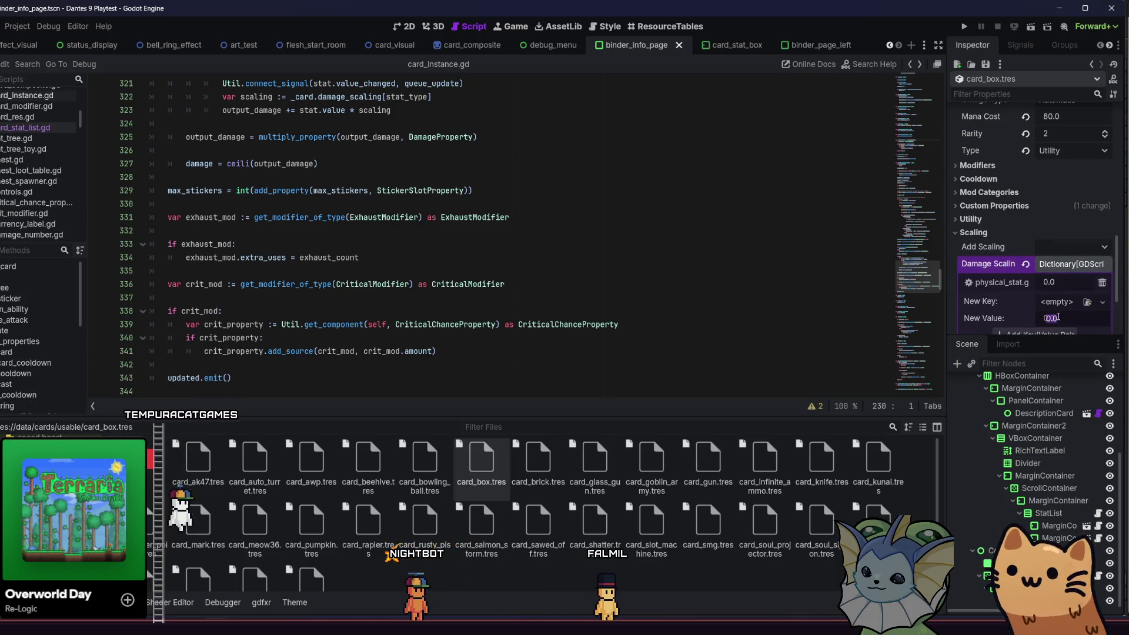
pyautogui.write('30/')
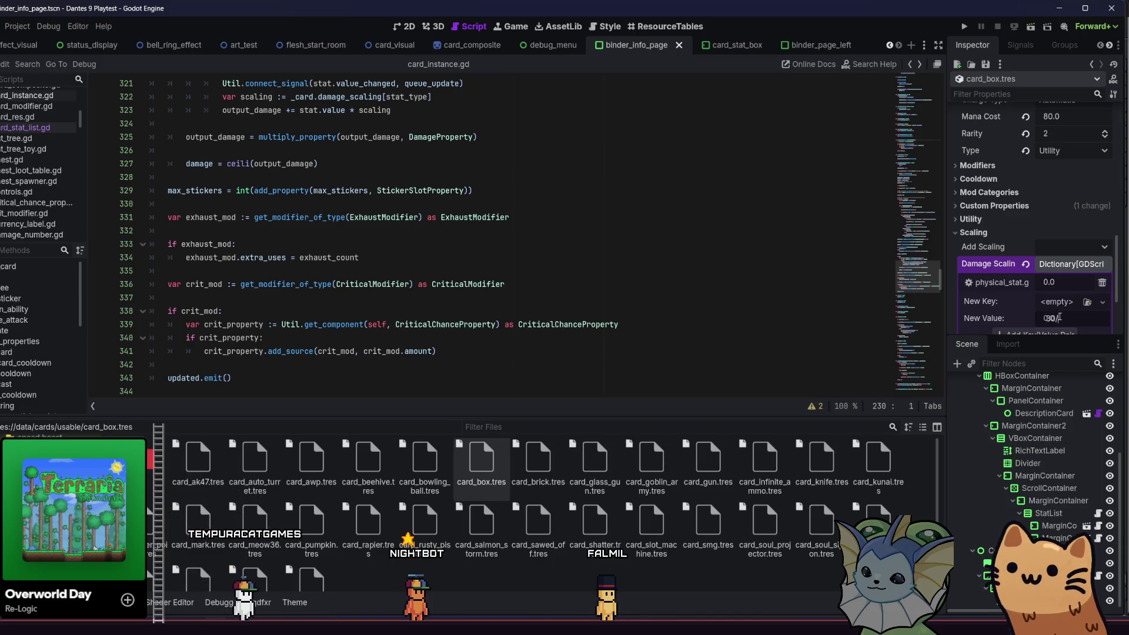
pyautogui.click(1055, 266)
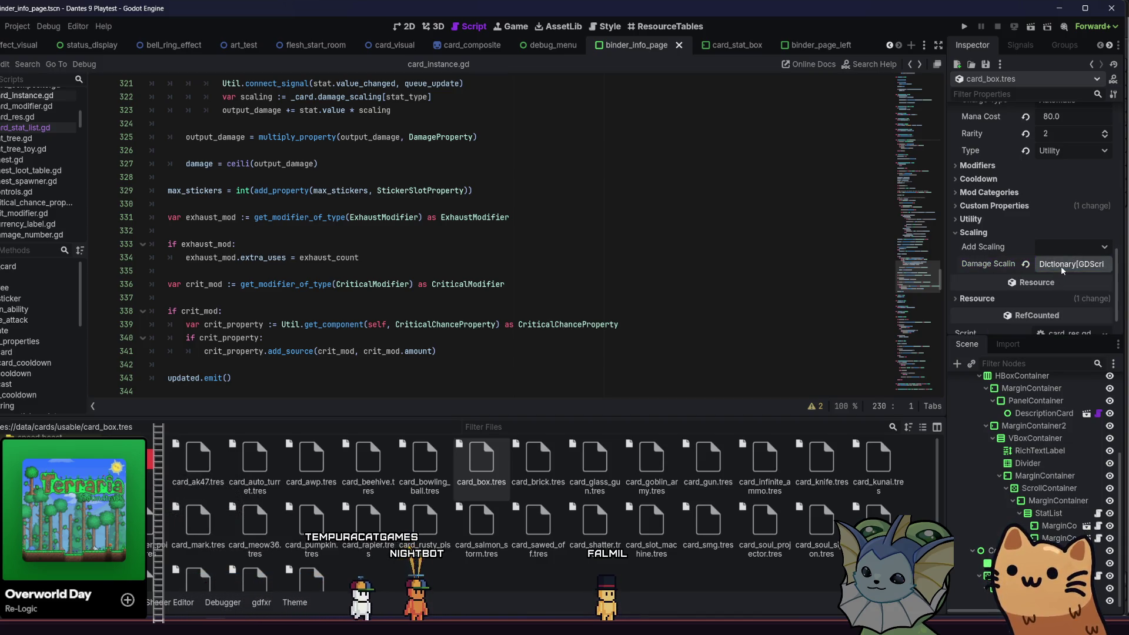
pyautogui.click(1060, 266)
pyautogui.click(1061, 281)
pyautogui.write('30')
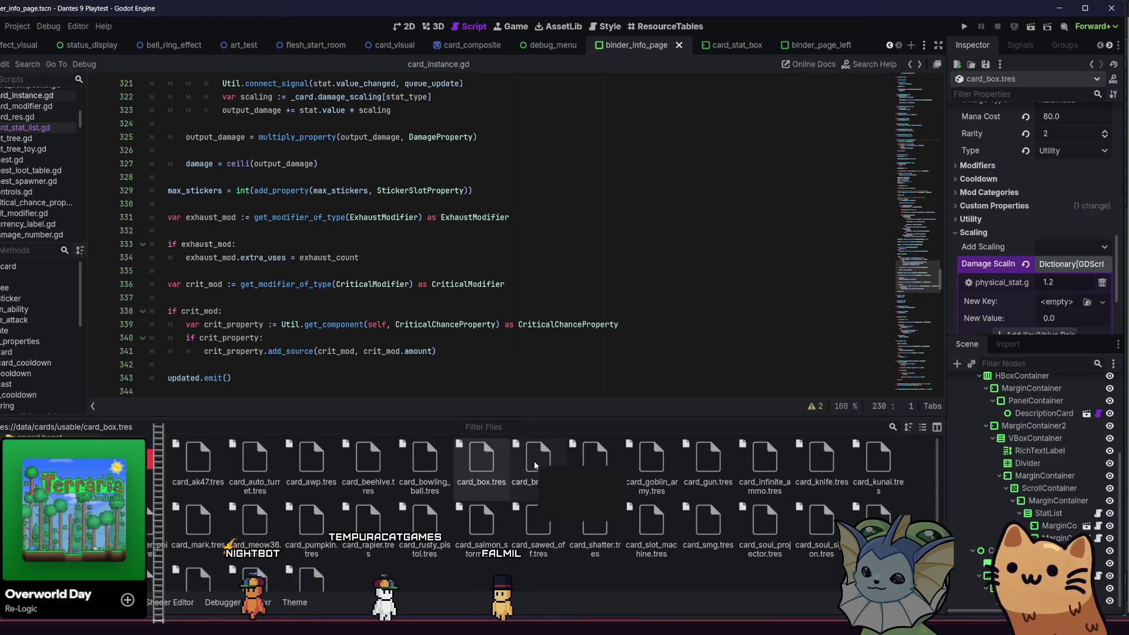
pyautogui.click(536, 462)
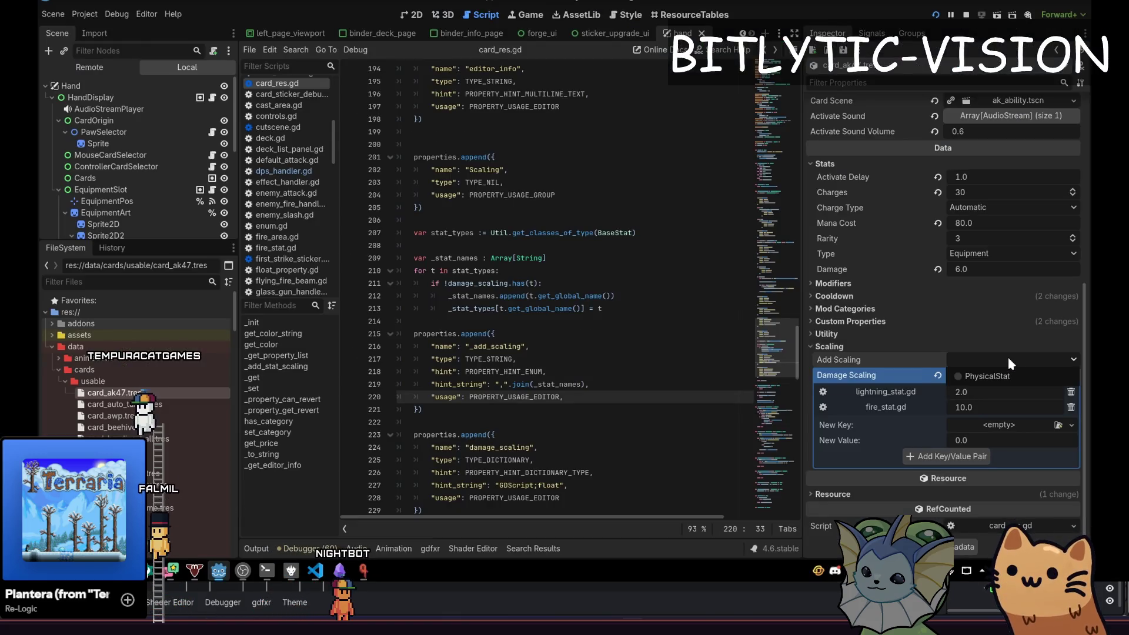
# Save with Ctrl+S, then review card_brick.tres's Add Scaling list and expand its Cooldown group
pyautogui.hotkey('ctrl', 's')
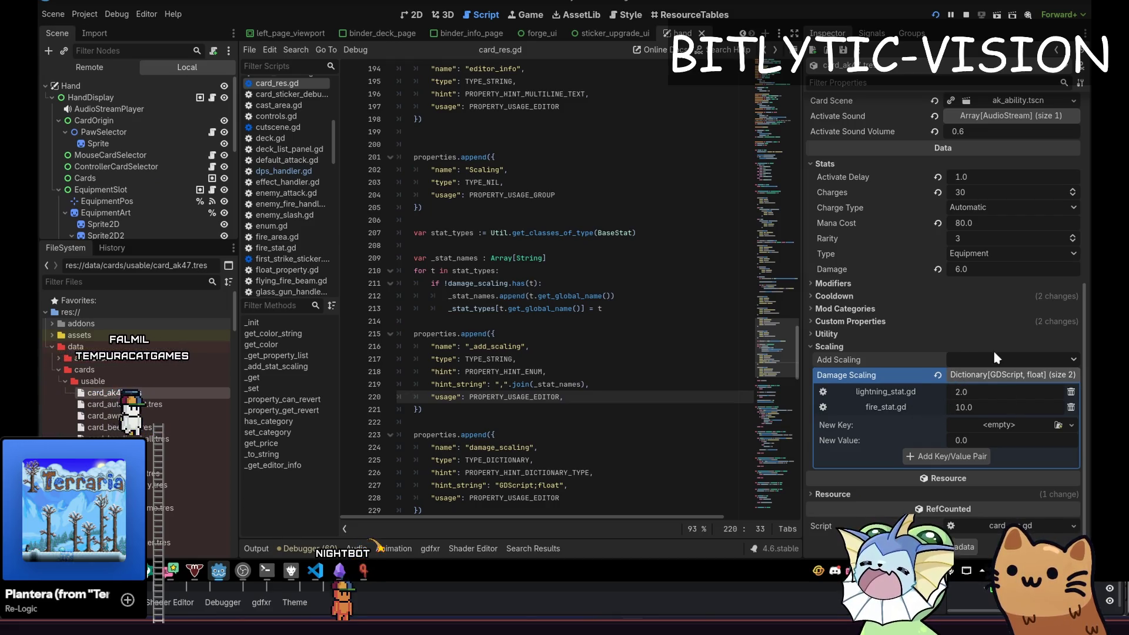
pyautogui.click(1006, 361)
pyautogui.click(1006, 361)
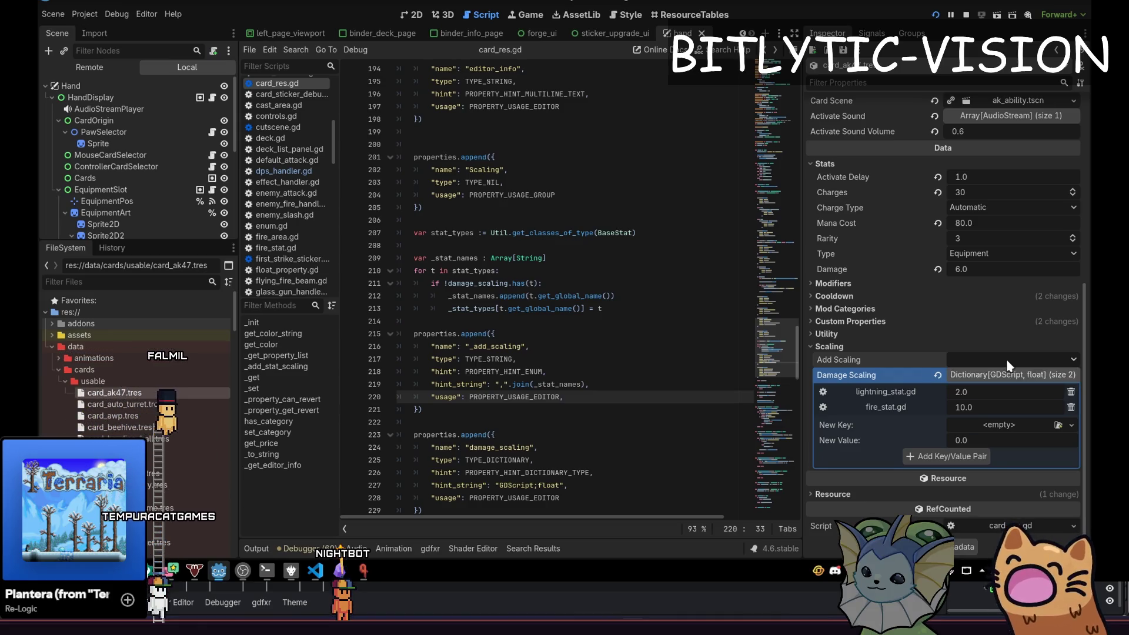
pyautogui.scroll(3, 1000, 370)
pyautogui.click(983, 383)
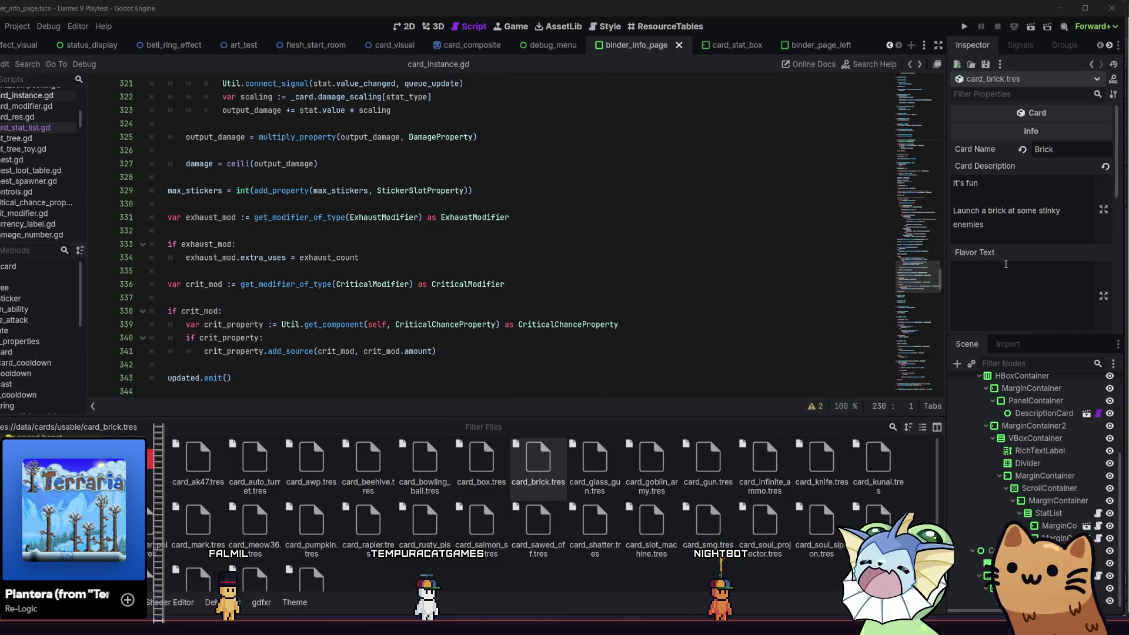
# Look through card_brick.tres's Cooldown, Modifiers and Stats properties in the Inspector
pyautogui.scroll(-10, 1005, 264)
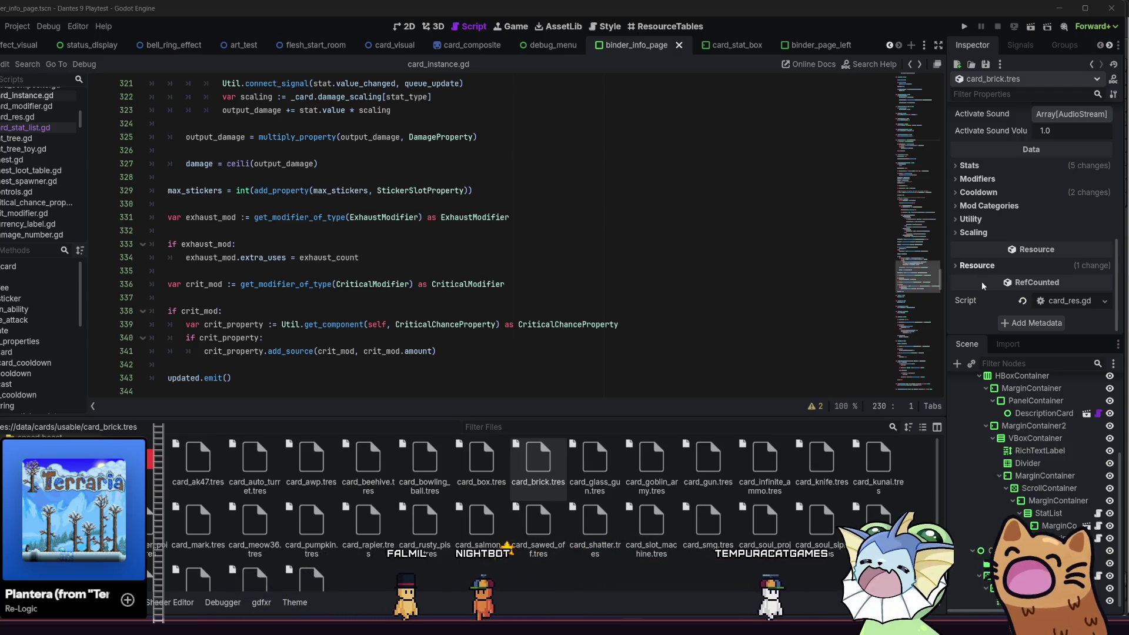
pyautogui.click(999, 192)
pyautogui.click(999, 192)
pyautogui.click(1014, 178)
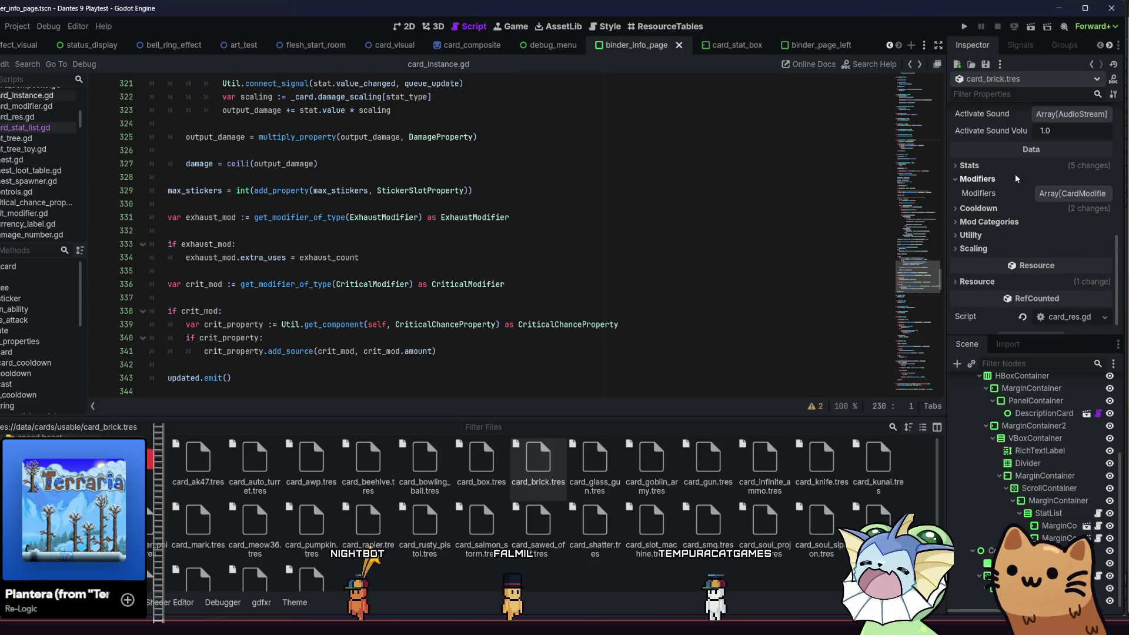
pyautogui.click(1015, 174)
pyautogui.click(1014, 167)
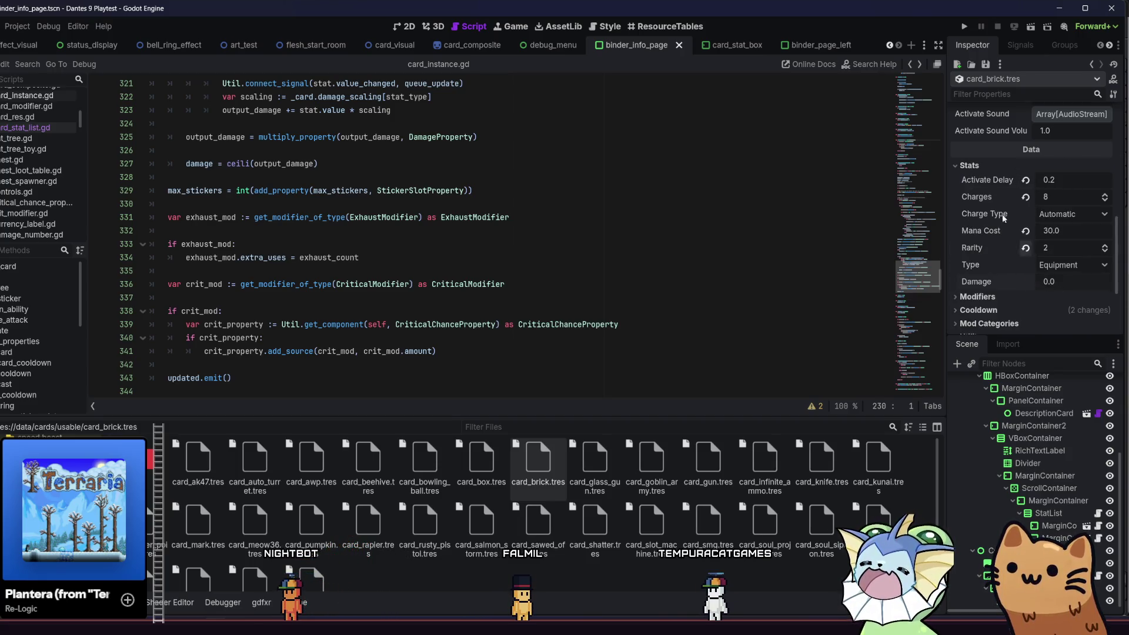
pyautogui.click(989, 166)
# Add a PhysicalStat damage scaling of 0.4 to card_brick.tres
pyautogui.click(1023, 232)
pyautogui.click(1045, 247)
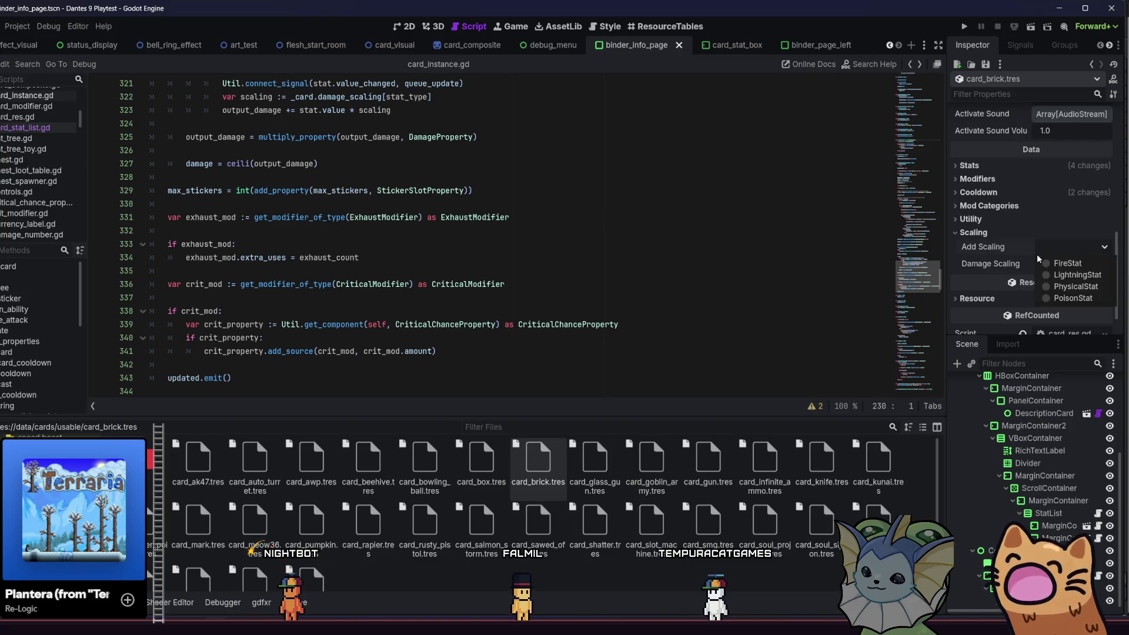
pyautogui.click(1050, 286)
pyautogui.click(1067, 267)
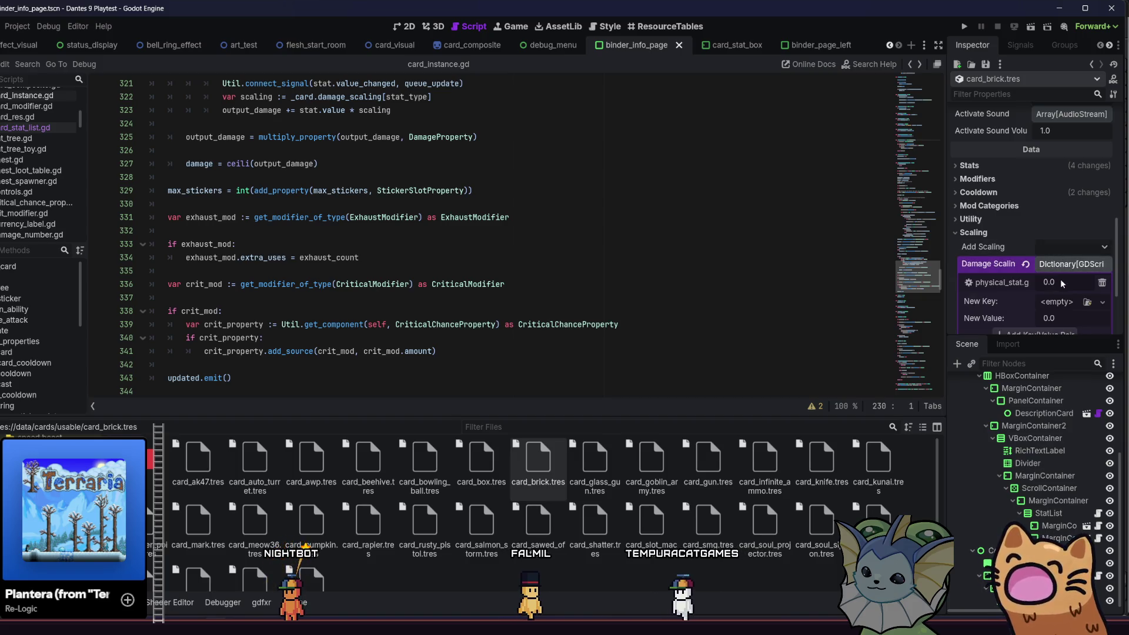
pyautogui.write('0.4')
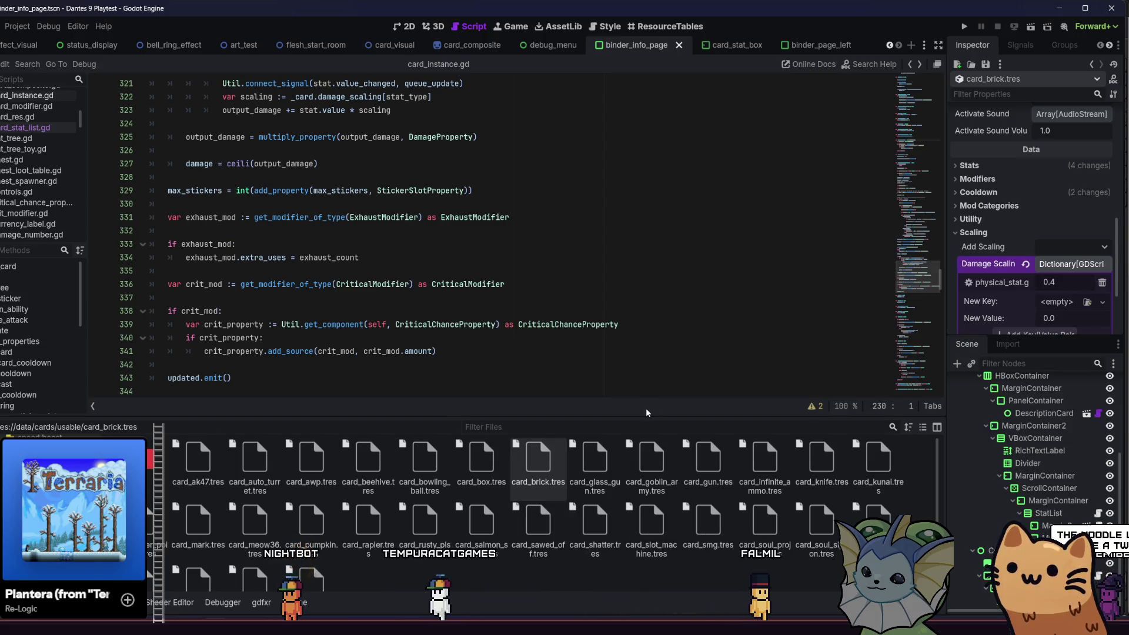
pyautogui.click(588, 468)
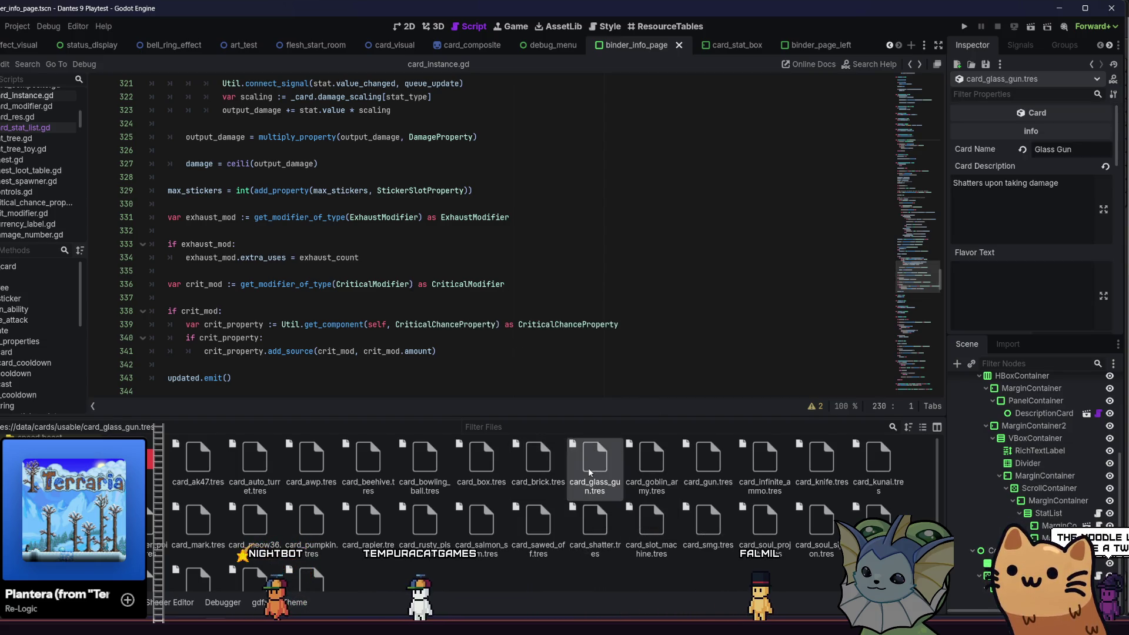
# Scroll through the glass gun card's Inspector, briefly checking its Activate Sound array
pyautogui.scroll(-6, 994, 251)
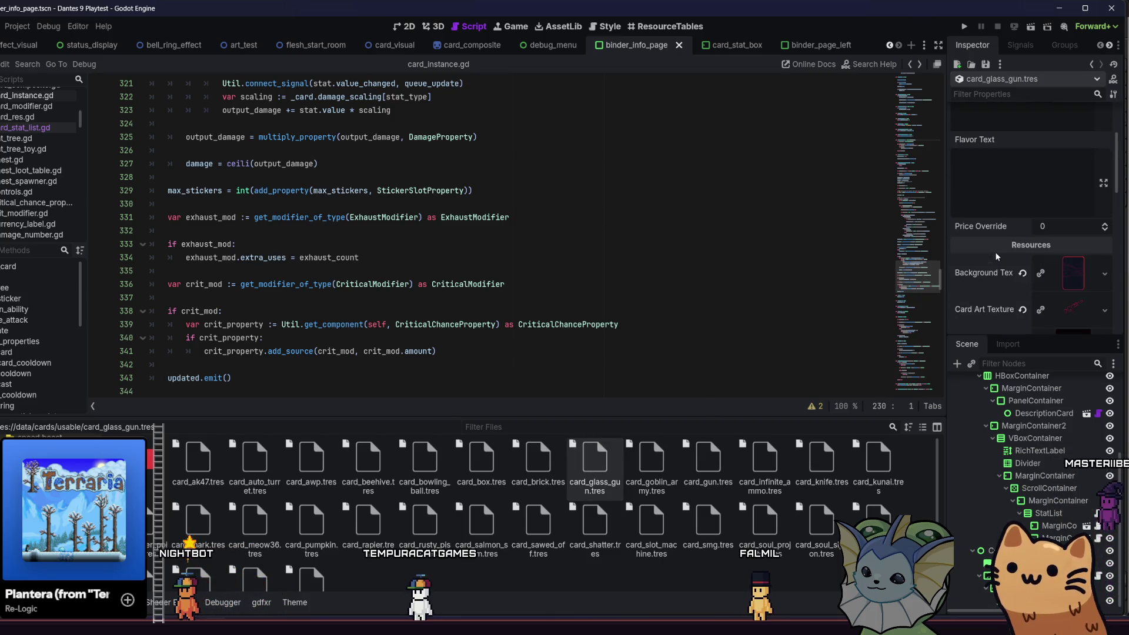
pyautogui.scroll(-2, 1005, 247)
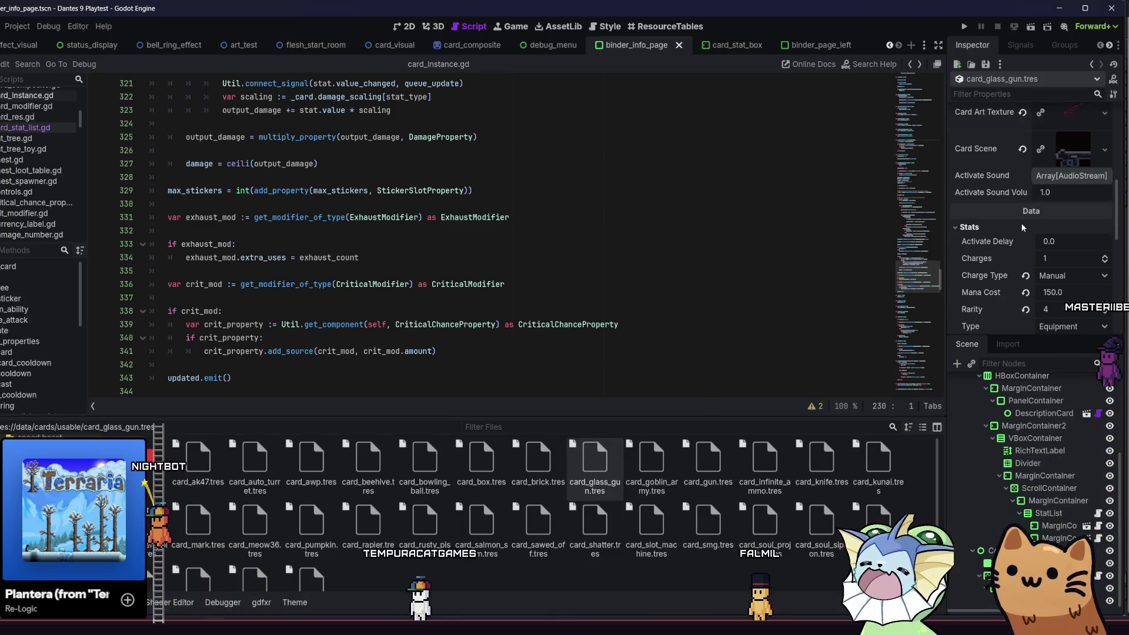
pyautogui.click(1047, 177)
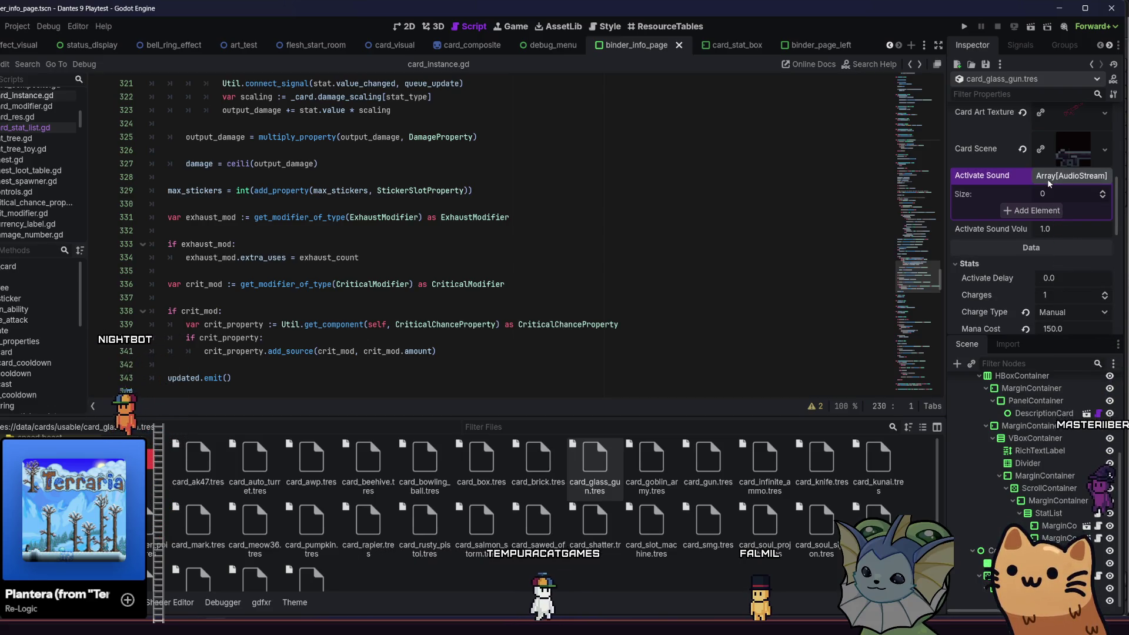
pyautogui.click(1047, 178)
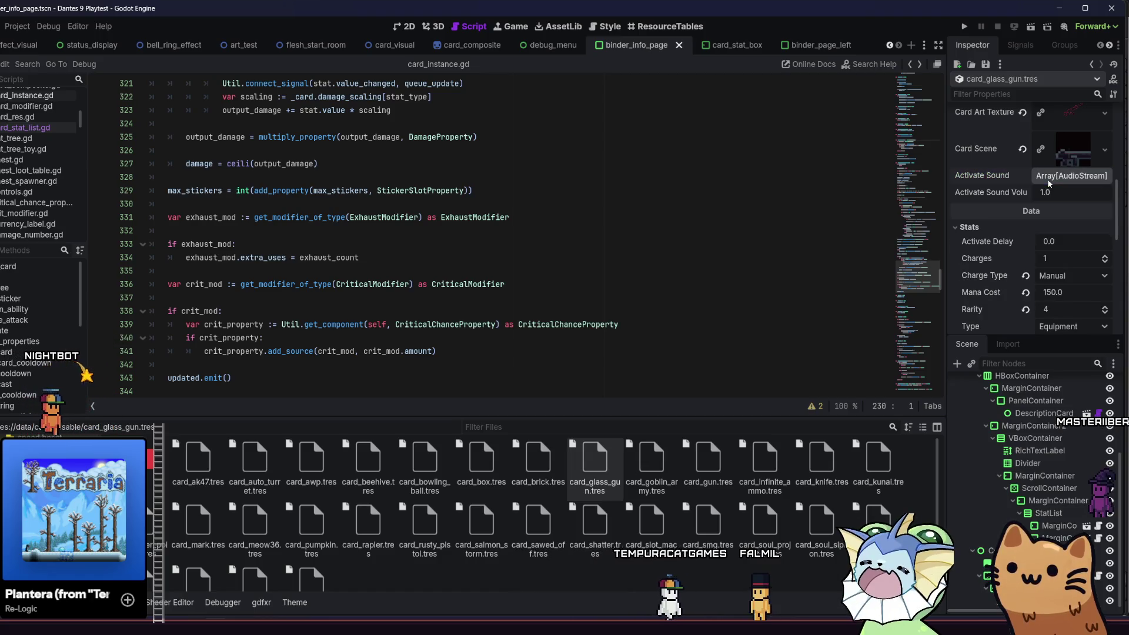
pyautogui.scroll(-8, 1036, 254)
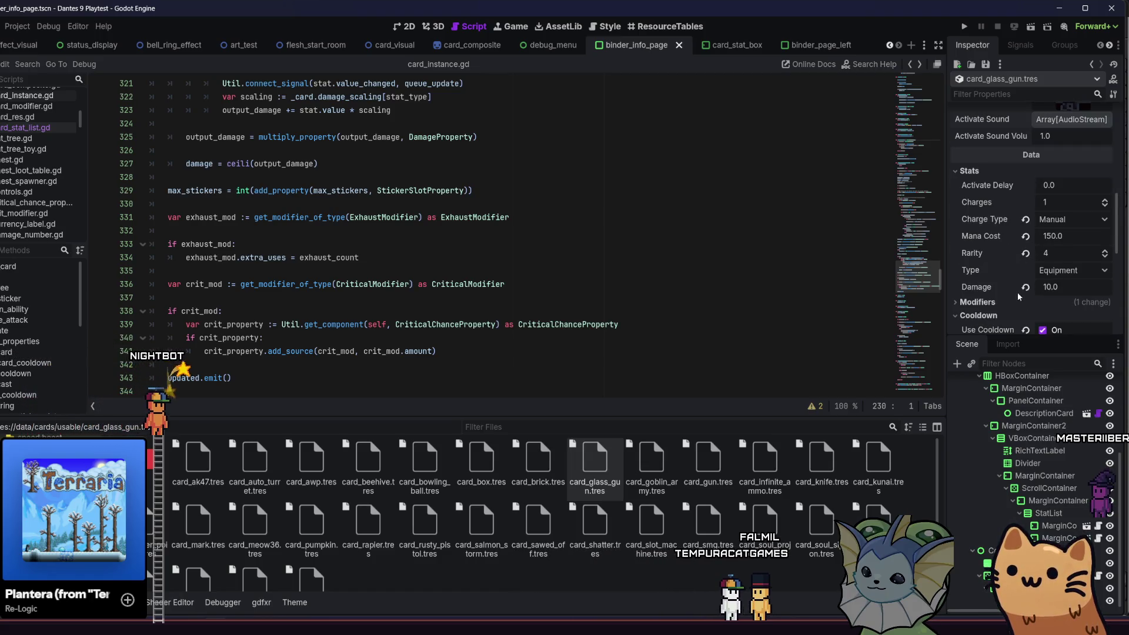
pyautogui.scroll(-4, 1021, 286)
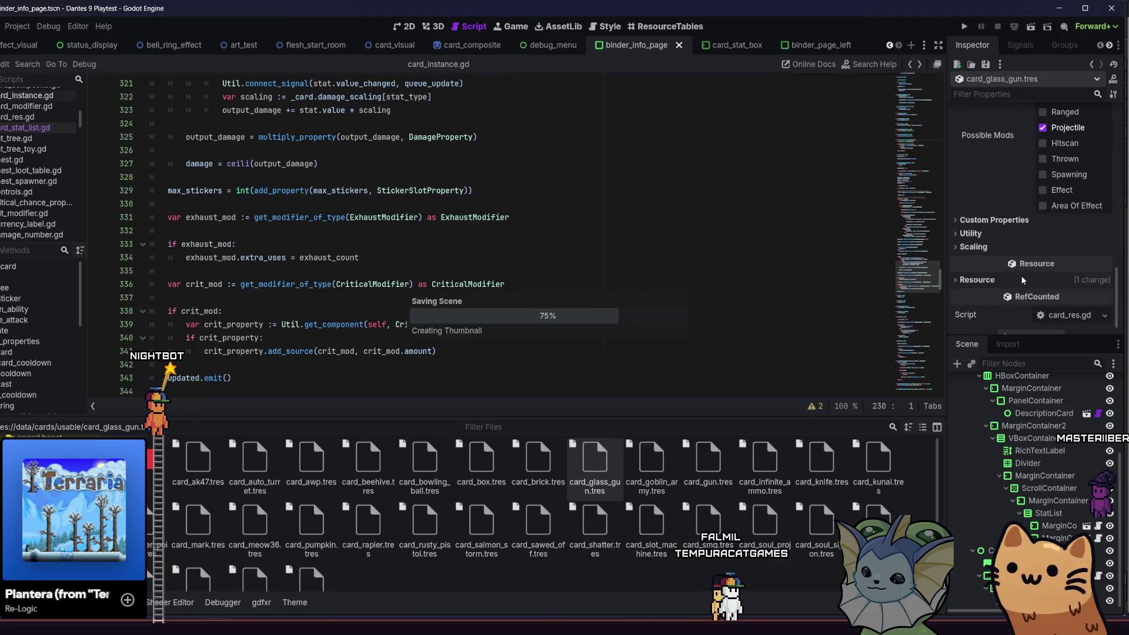
# Add a PhysicalStat damage scaling of 0.4 to card_glass_gun.tres and save it
pyautogui.click(1043, 259)
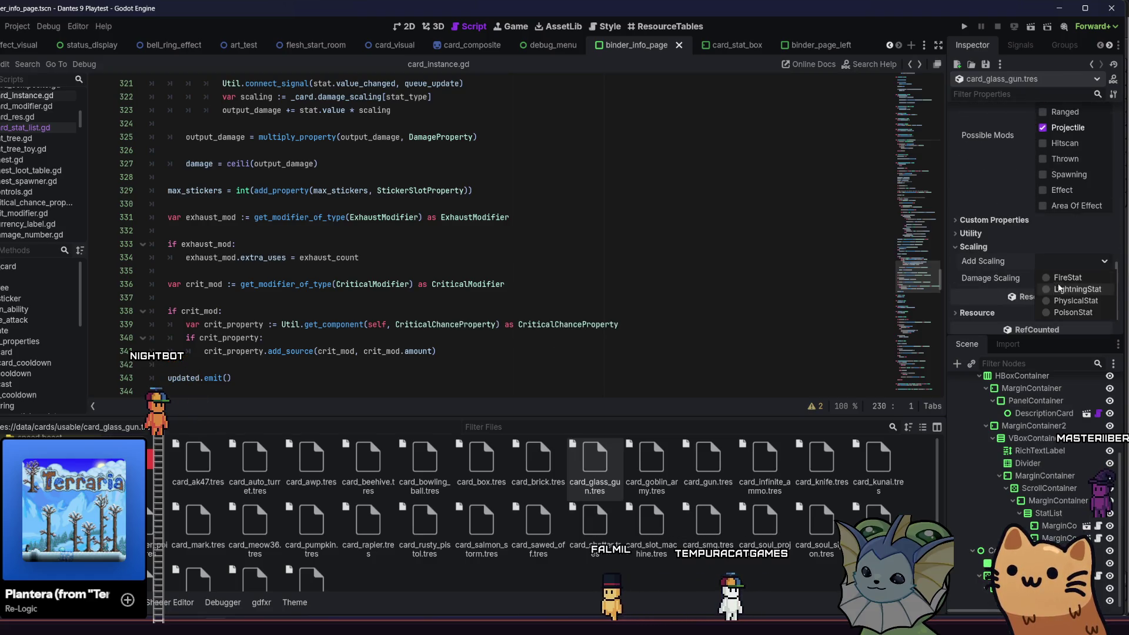
pyautogui.click(1061, 281)
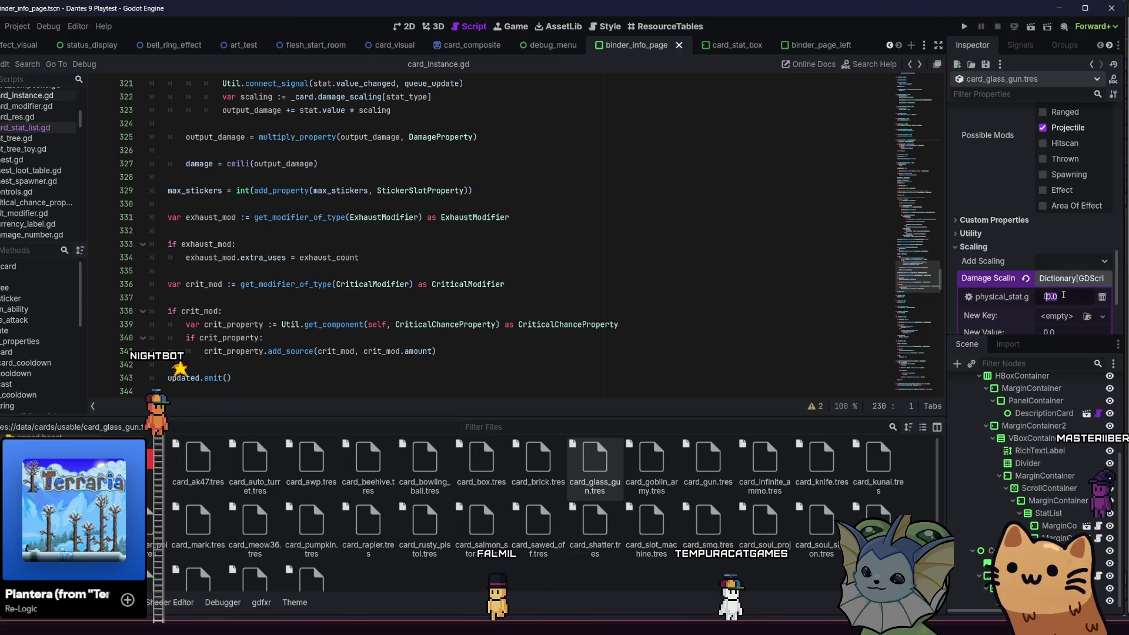
pyautogui.click(1062, 295)
pyautogui.write('/ 2')
pyautogui.press('BackSpace')
pyautogui.press('BackSpace')
pyautogui.press('BackSpace')
pyautogui.write('4')
pyautogui.press('Return')
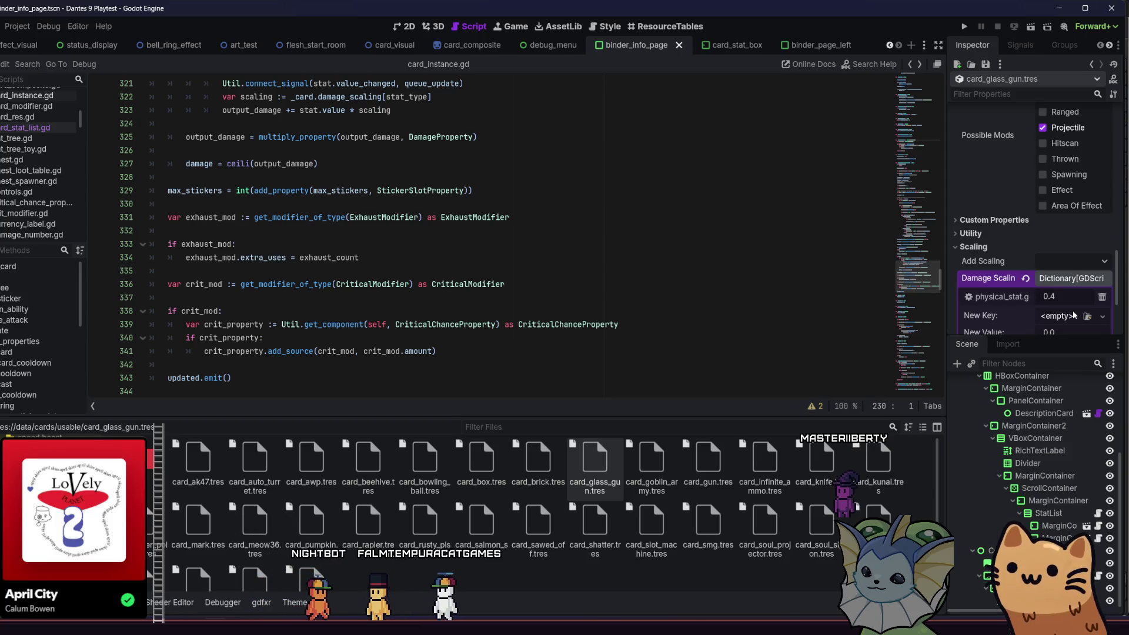
pyautogui.hotkey('ctrl', 's')
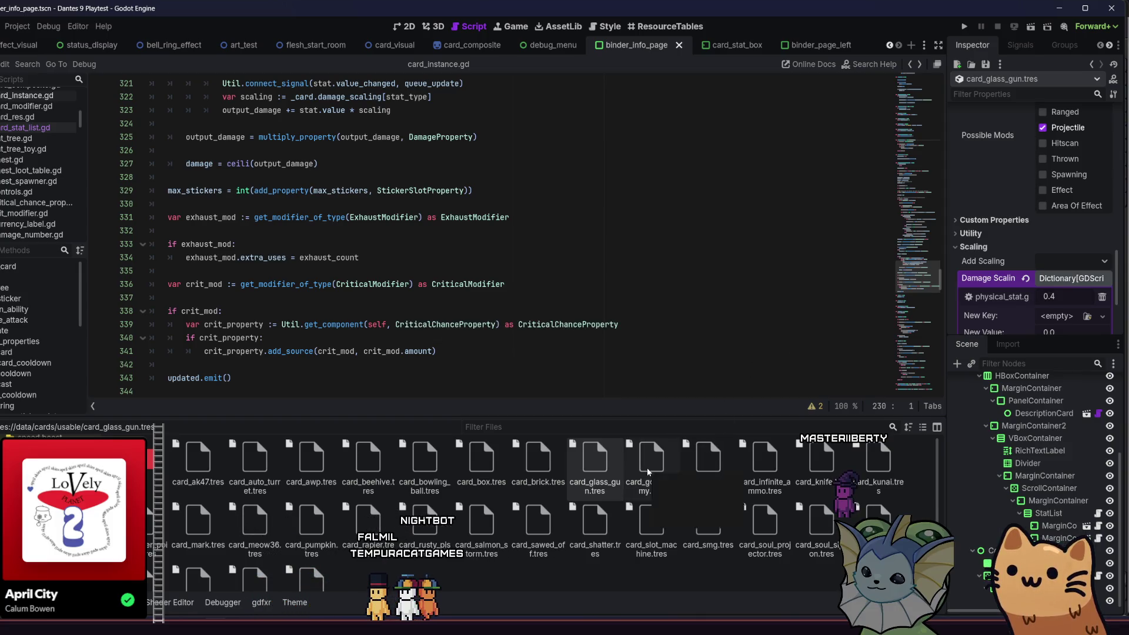
# Load card_goblin_army.tres and scroll down past the collapsed Custom Properties section
pyautogui.click(647, 468)
pyautogui.scroll(-3, 995, 261)
pyautogui.scroll(-2, 994, 261)
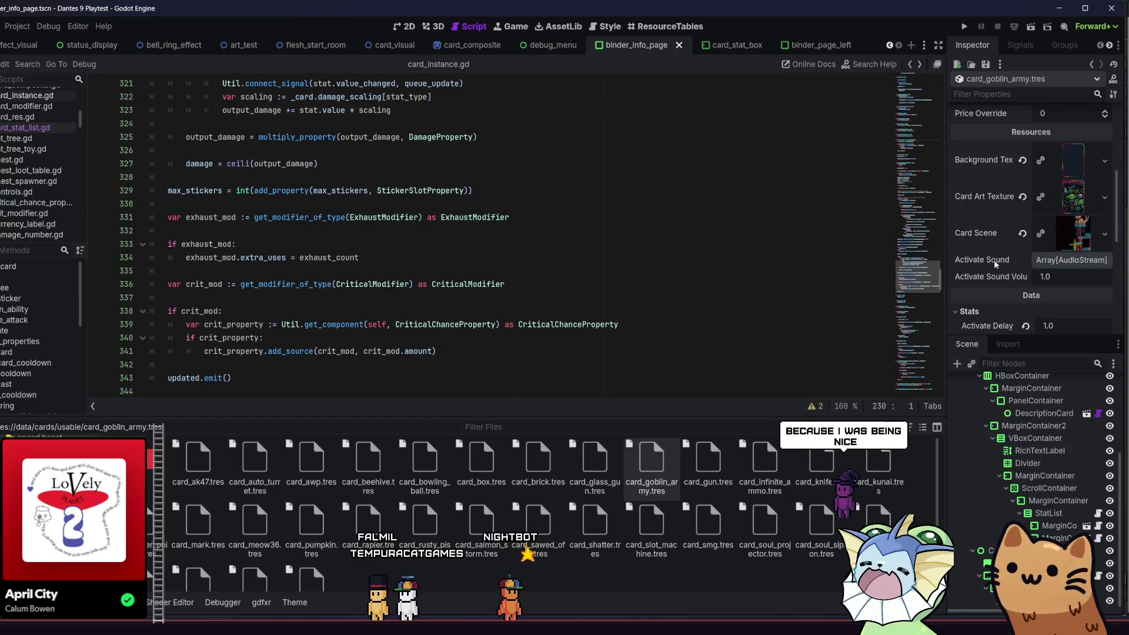
pyautogui.scroll(-3, 999, 262)
pyautogui.scroll(-4, 1003, 262)
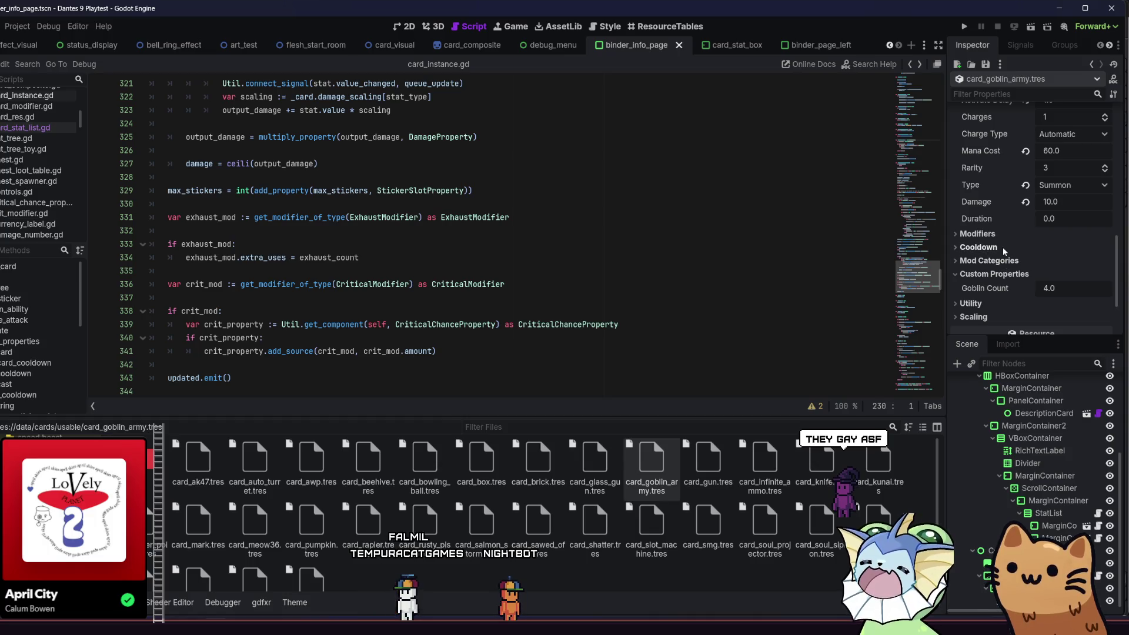
pyautogui.click(1009, 275)
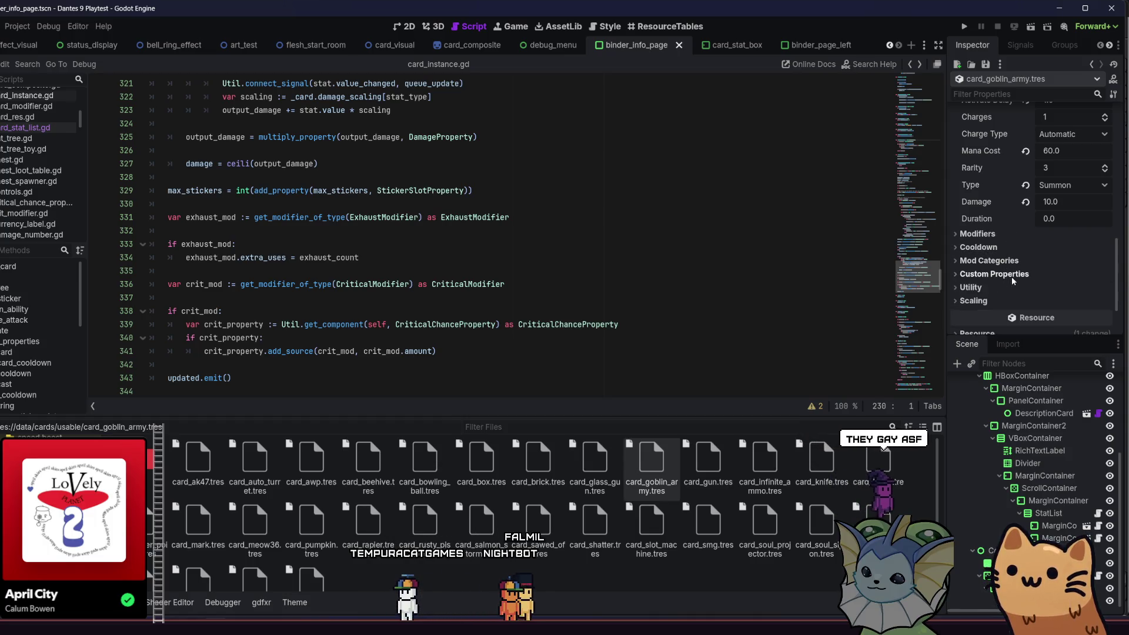
# Add PhysicalStat and PoisonStat damage scaling entries of 0.2 each to the goblin army card
pyautogui.click(1053, 315)
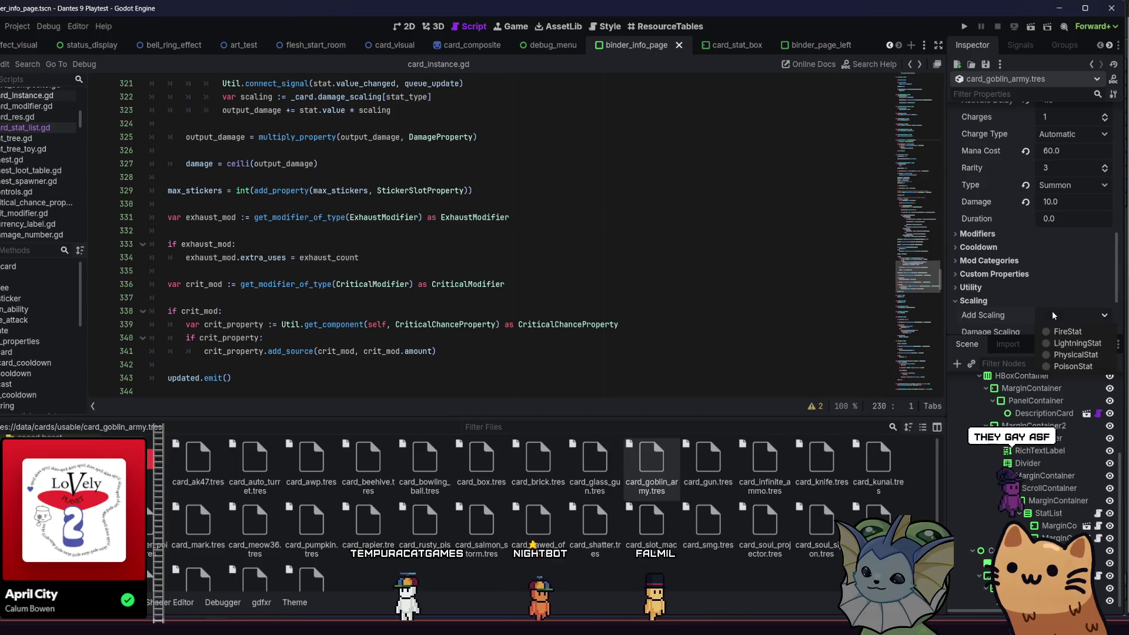
pyautogui.click(1061, 344)
pyautogui.scroll(-2, 1043, 296)
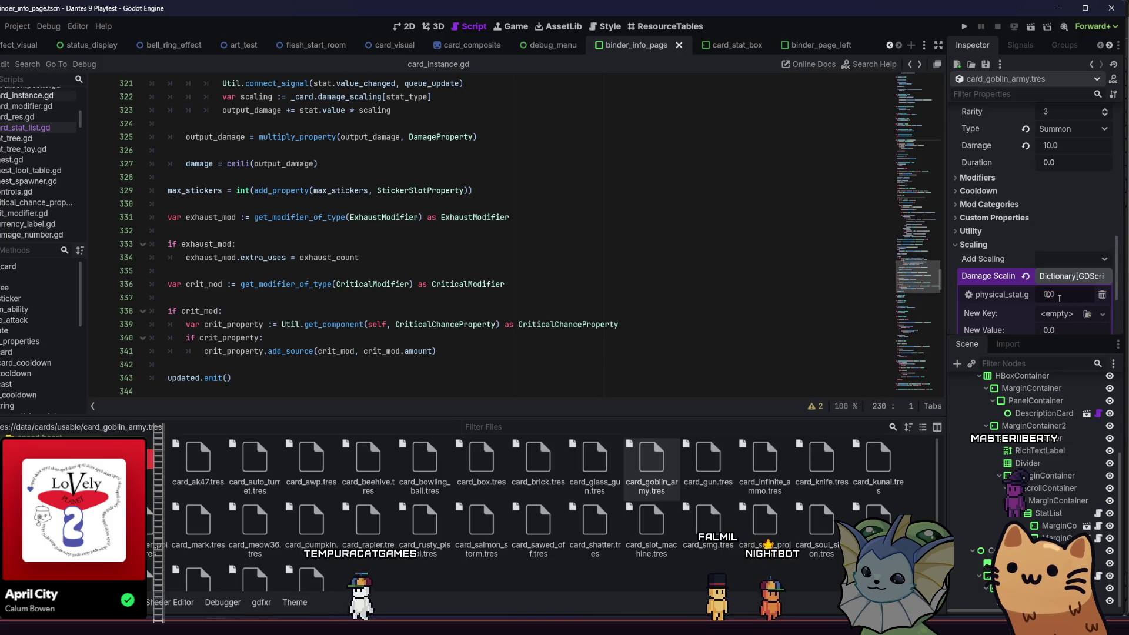
pyautogui.click(1069, 258)
pyautogui.click(1069, 310)
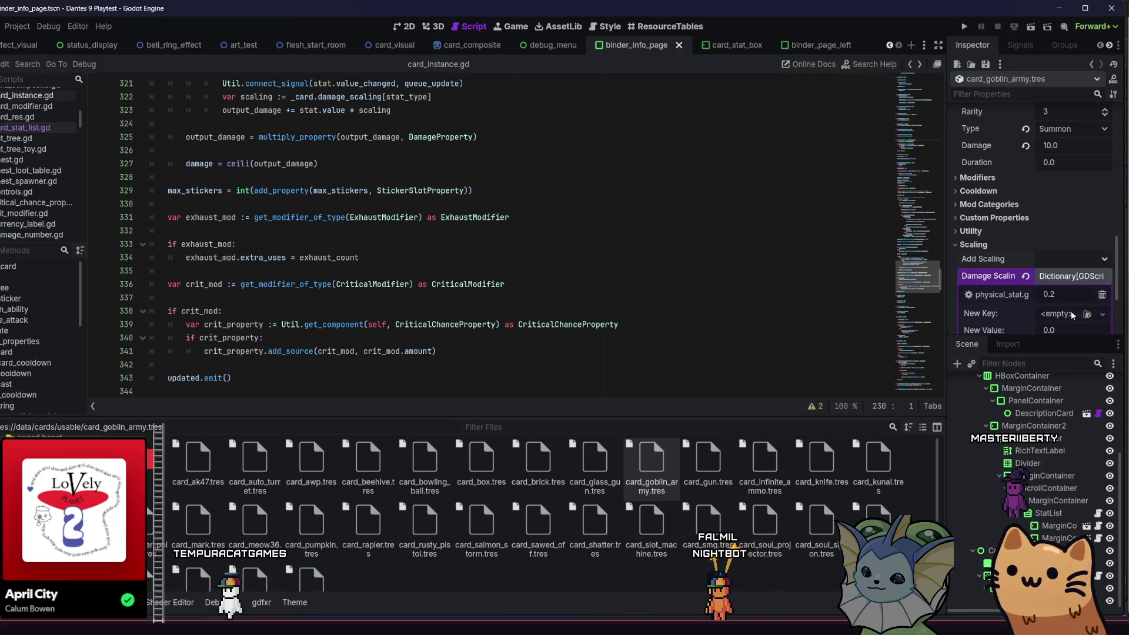
pyautogui.scroll(-3, 1040, 287)
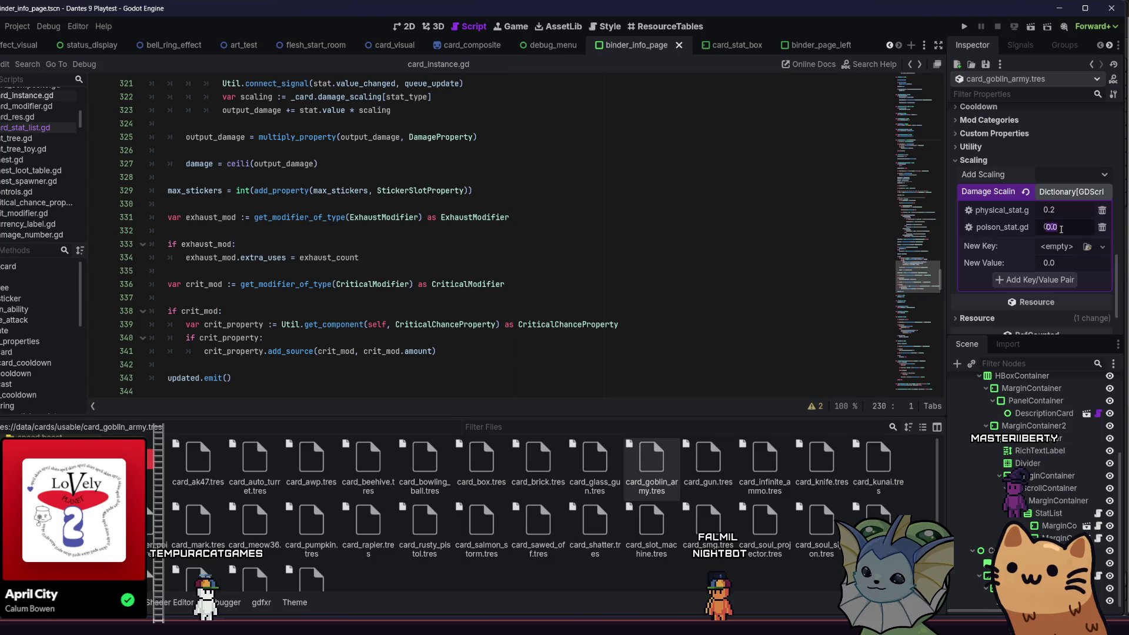
pyautogui.click(708, 461)
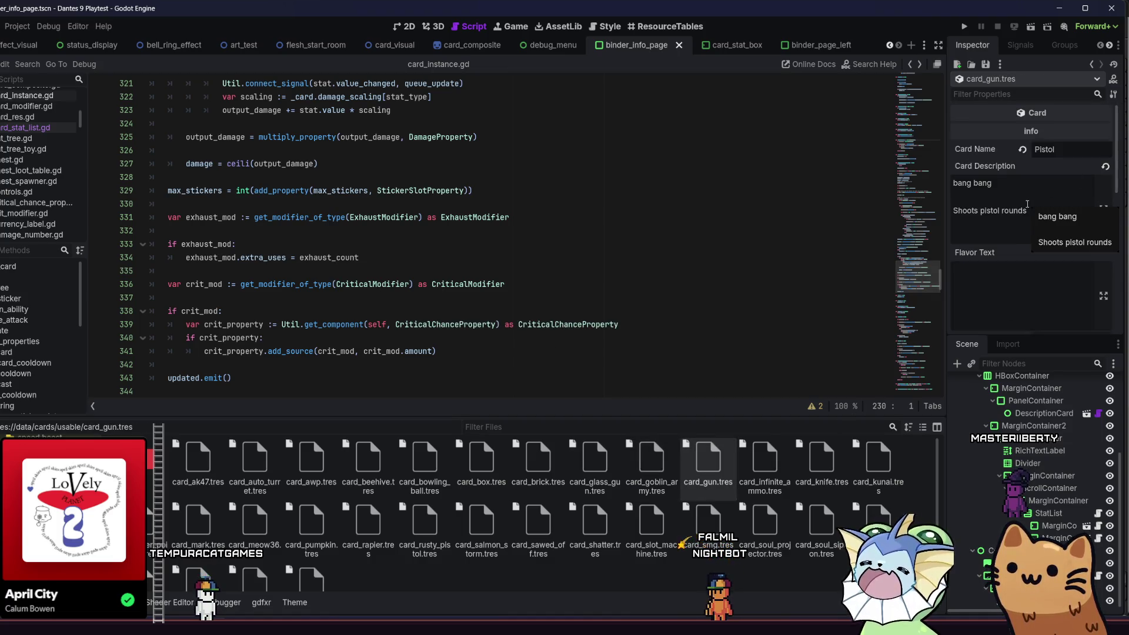
# Give card_gun.tres a PhysicalStat damage scaling entry of 0.4
pyautogui.scroll(-1, 1025, 224)
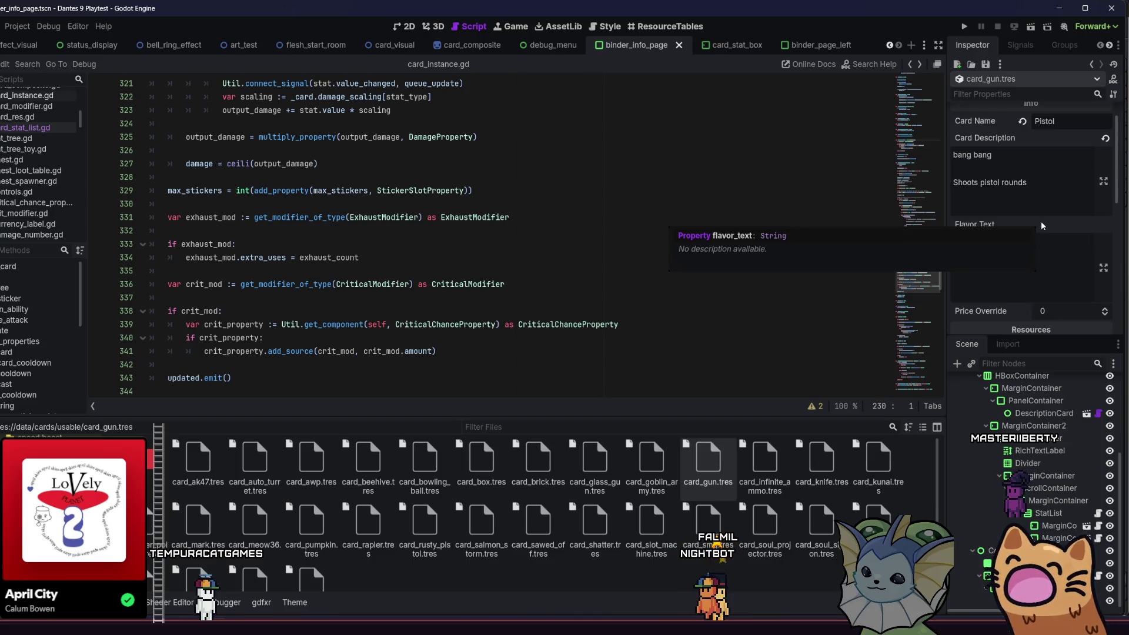
pyautogui.scroll(-5, 1027, 245)
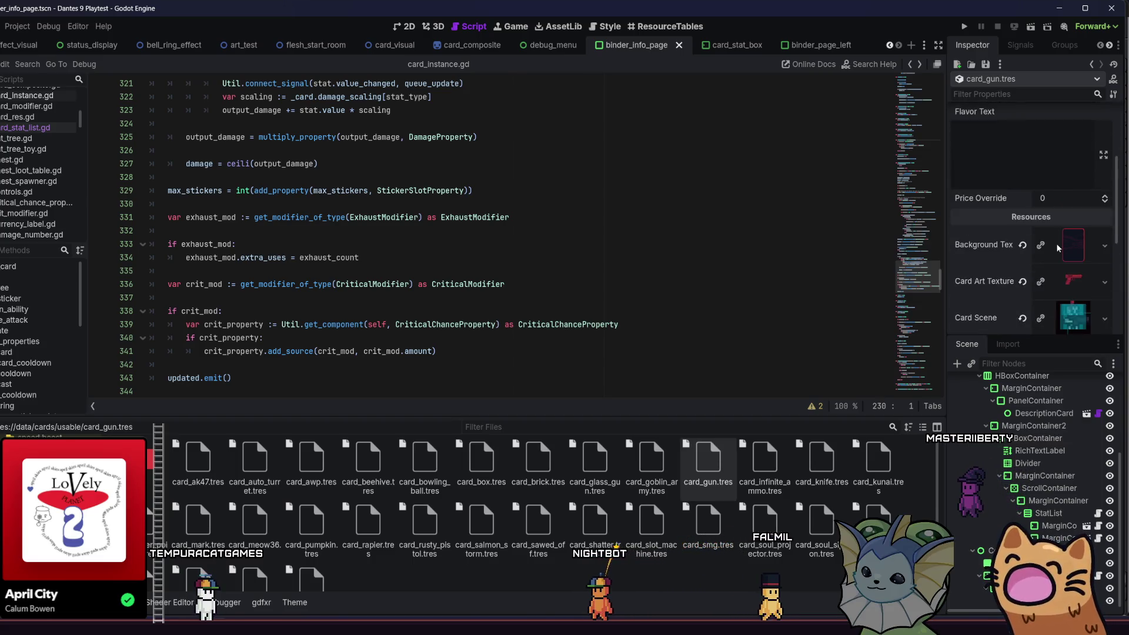
pyautogui.scroll(-7, 1025, 253)
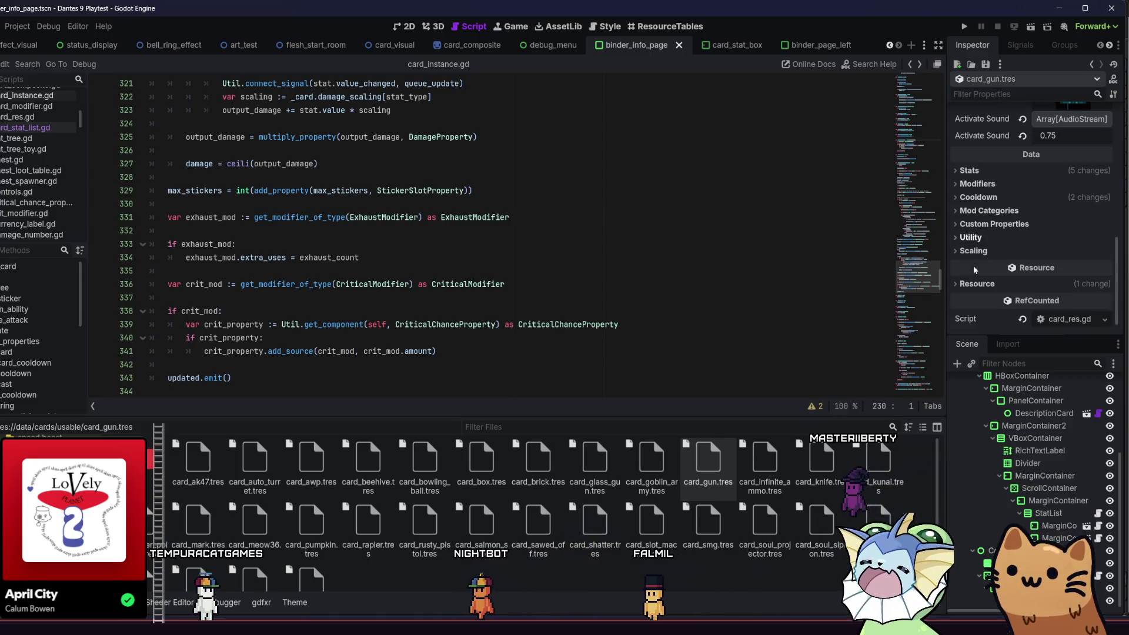
pyautogui.click(996, 170)
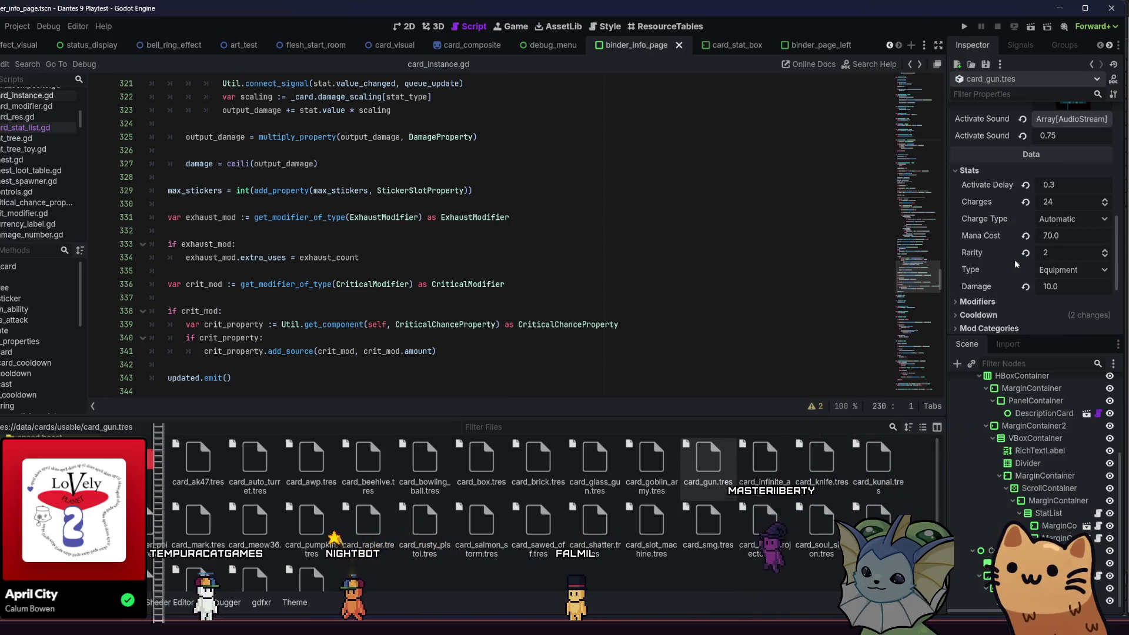
pyautogui.click(1001, 170)
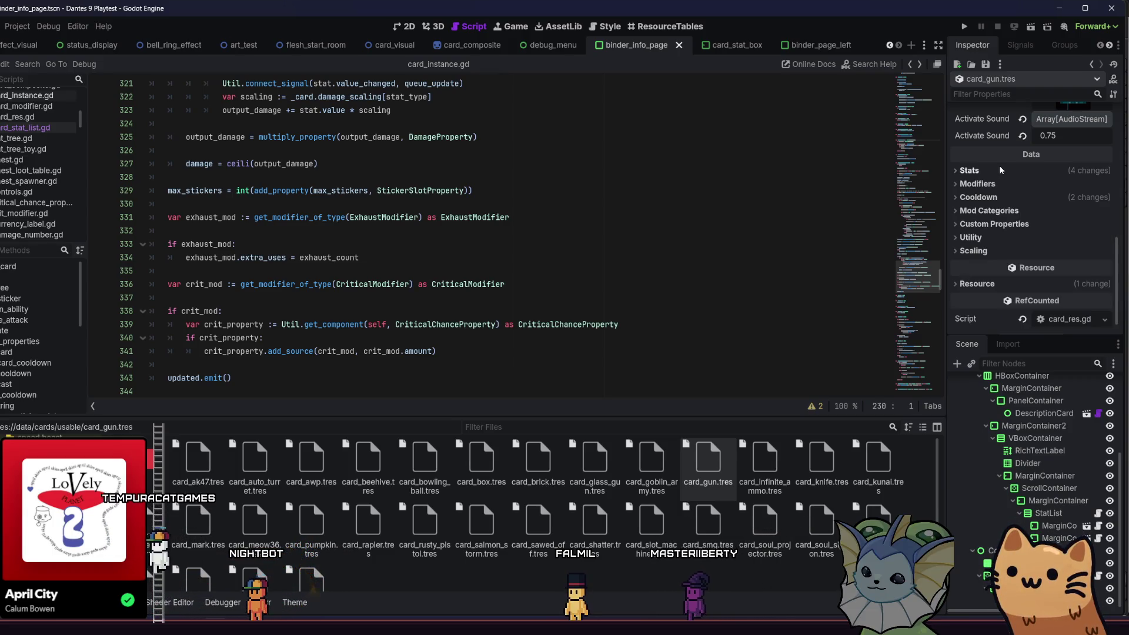
pyautogui.click(976, 251)
pyautogui.click(1046, 265)
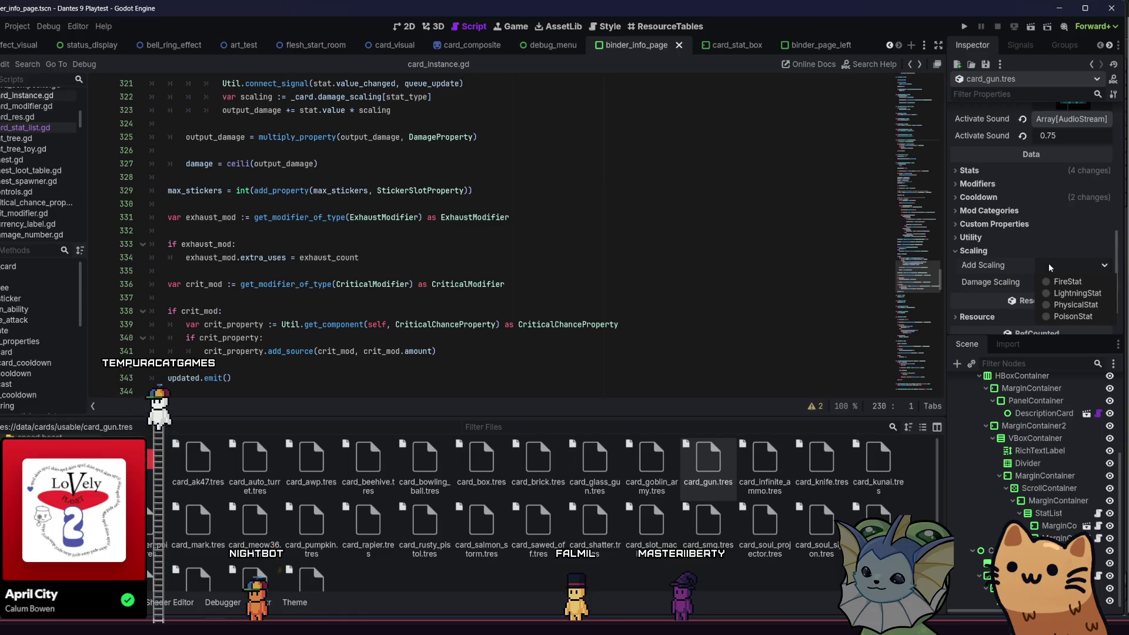
pyautogui.click(1063, 306)
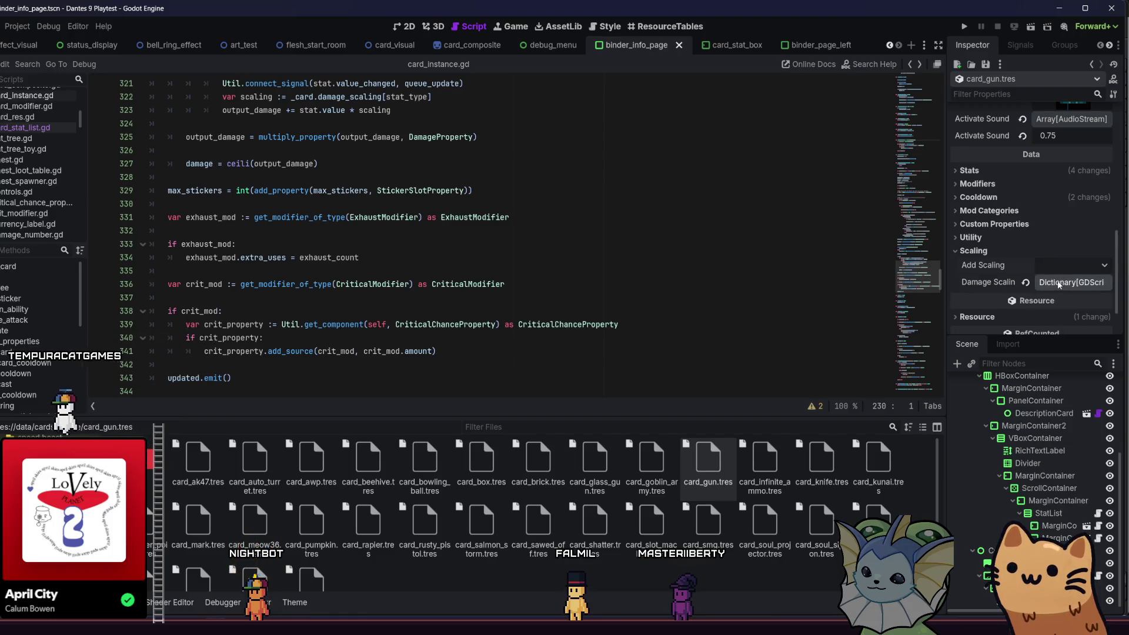
pyautogui.click(758, 461)
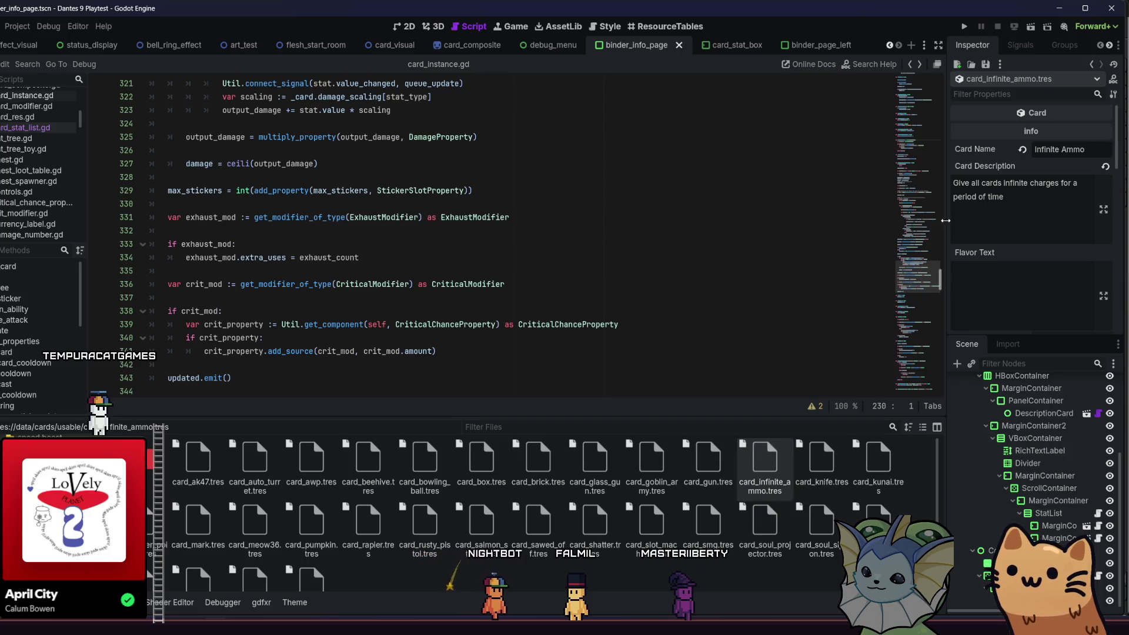
# Check card_infinite_ammo.tres's Add Scaling stat options without adding any, then select card_knife.tres
pyautogui.scroll(-10, 972, 247)
pyautogui.scroll(-2, 974, 259)
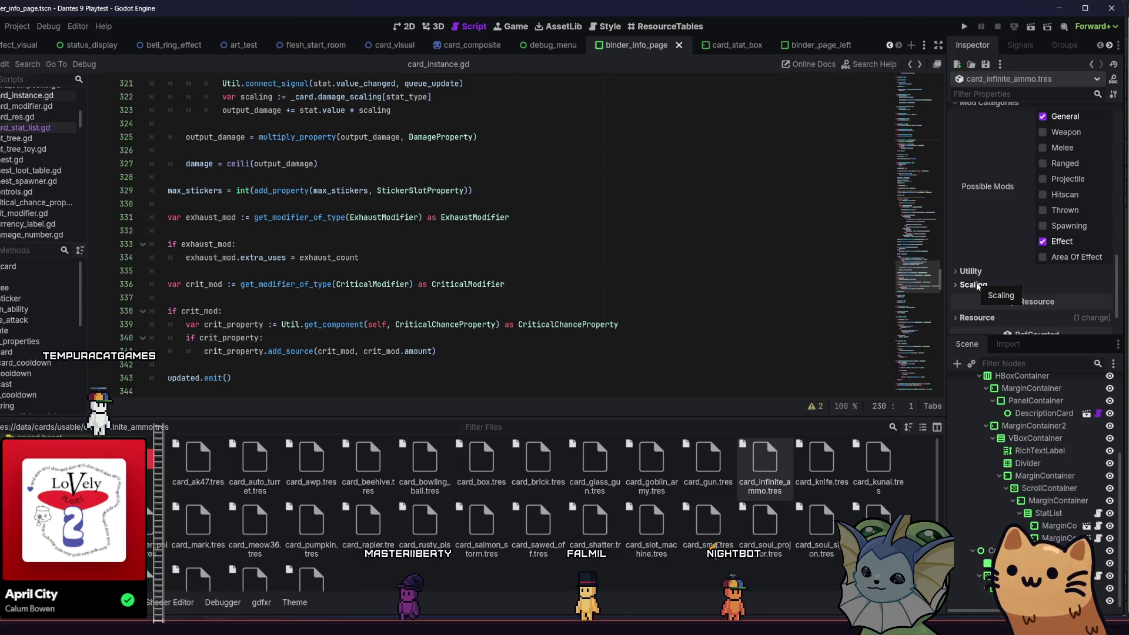
pyautogui.click(978, 286)
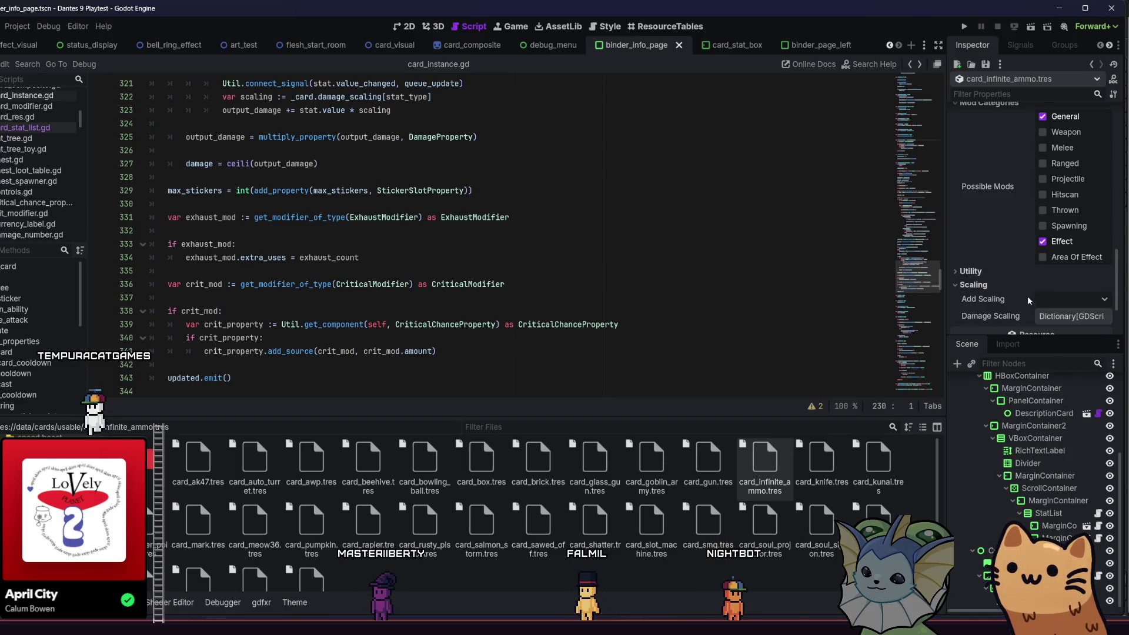
pyautogui.click(1042, 300)
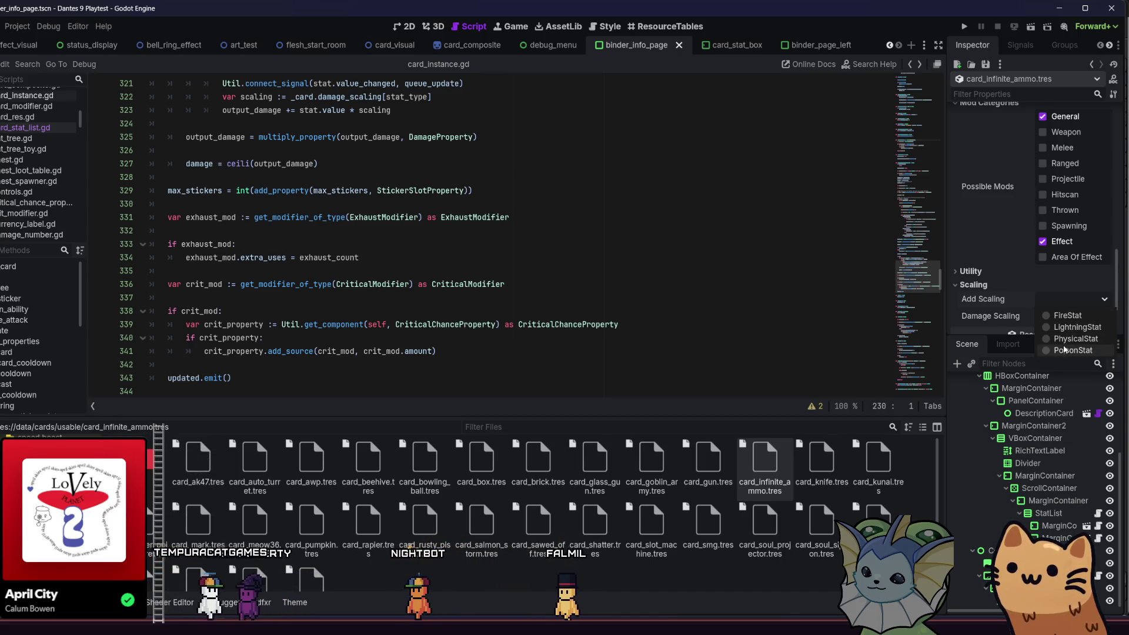
pyautogui.click(1064, 328)
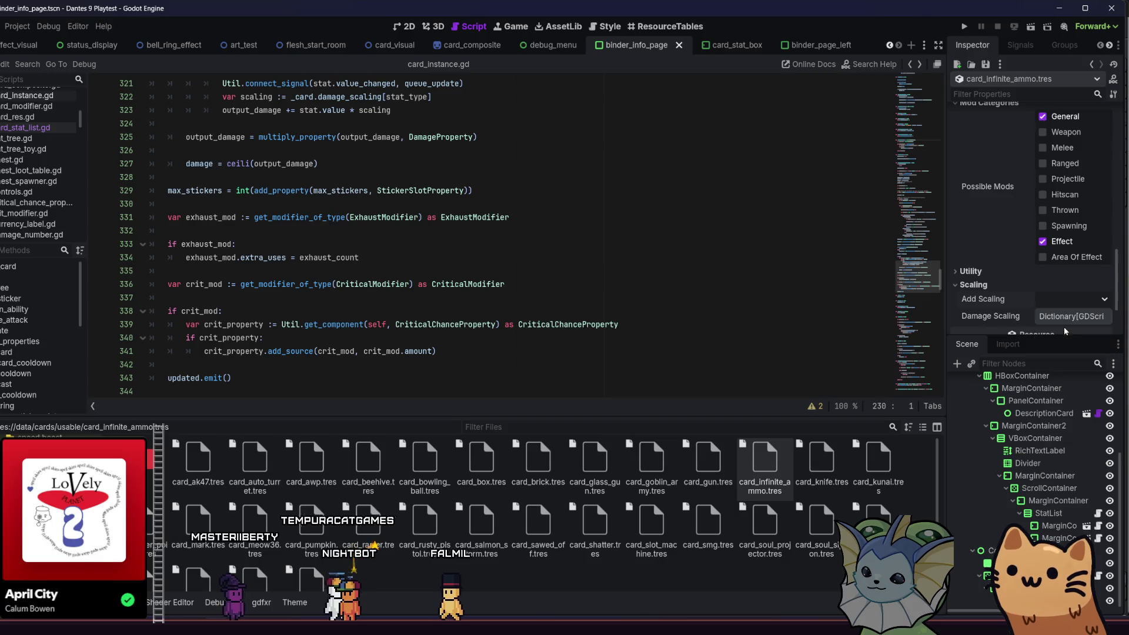
pyautogui.click(818, 462)
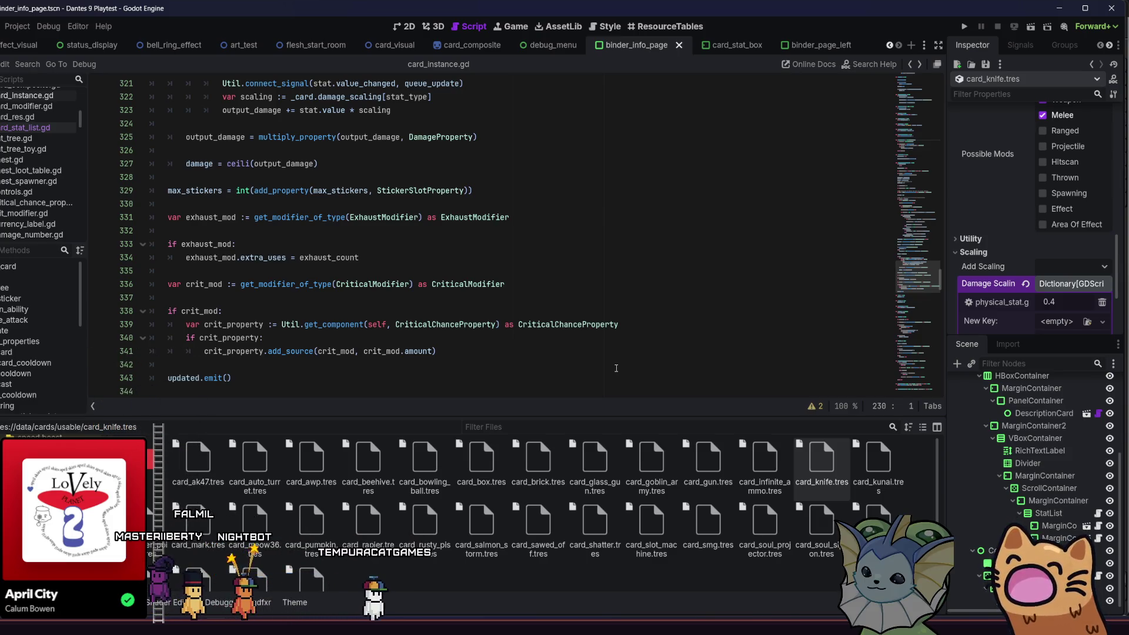
pyautogui.scroll(2, 616, 367)
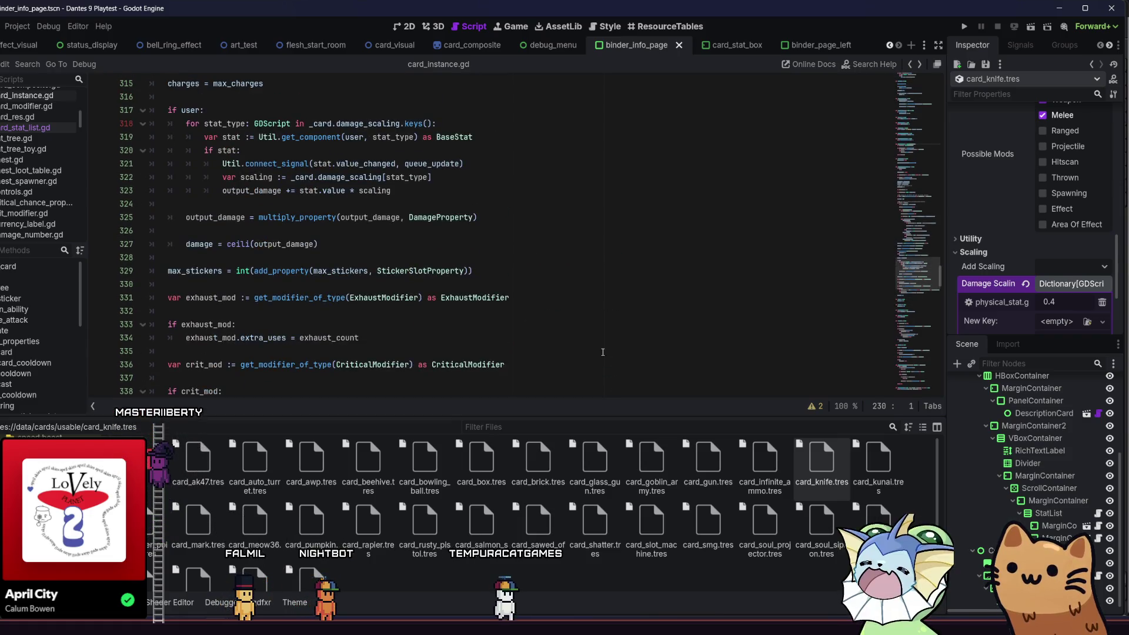
pyautogui.scroll(-3, 1029, 280)
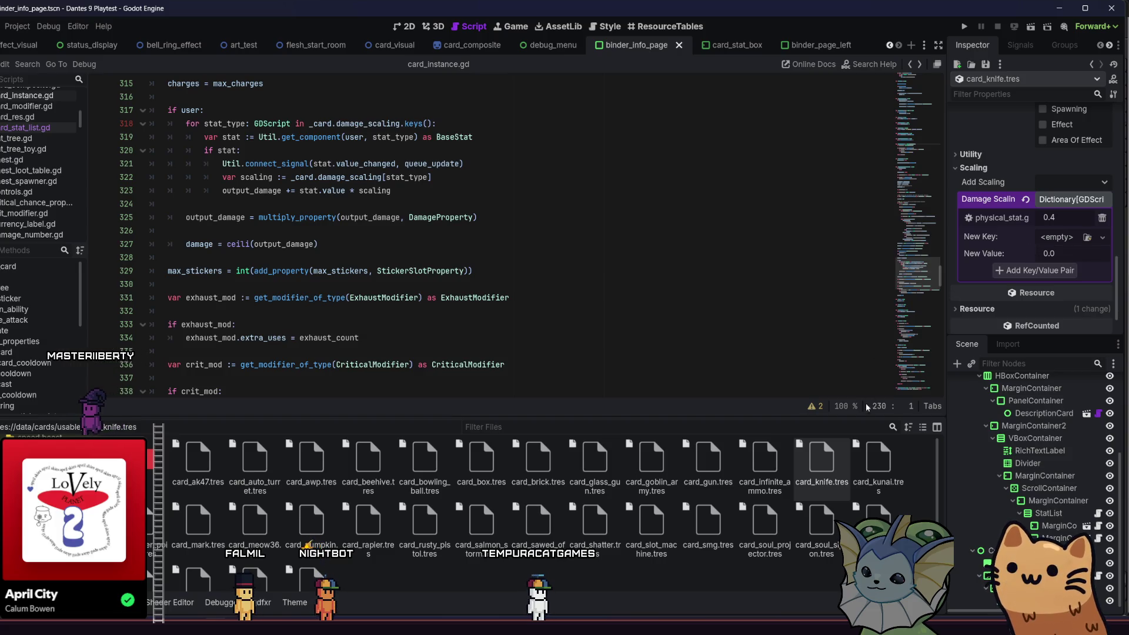
pyautogui.scroll(12, 998, 258)
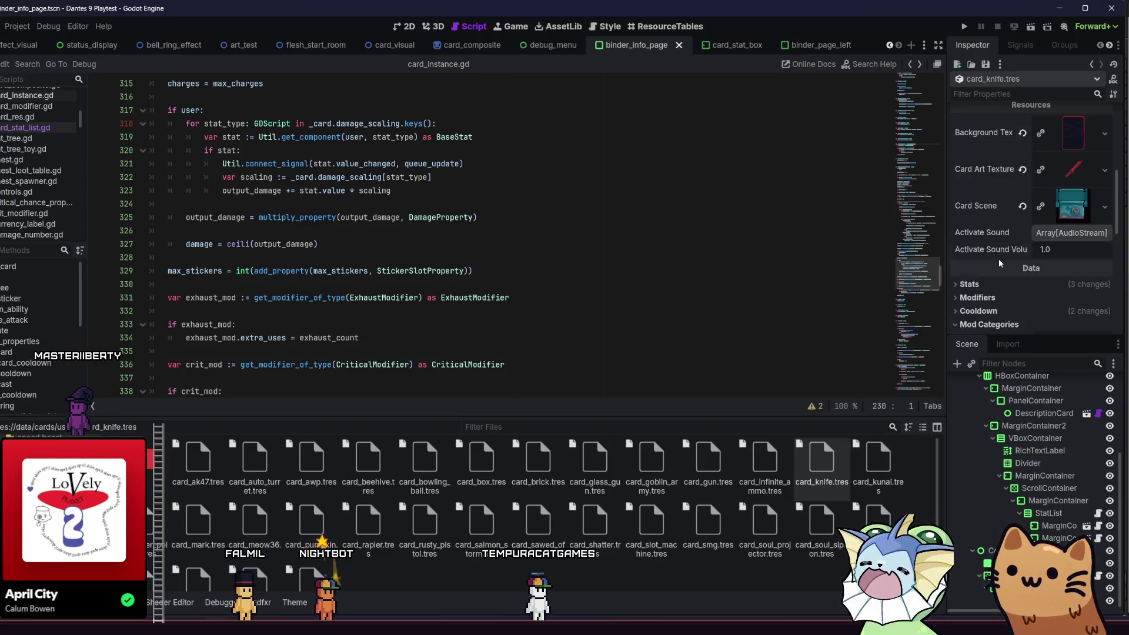
pyautogui.scroll(-7, 998, 259)
pyautogui.scroll(-2, 998, 263)
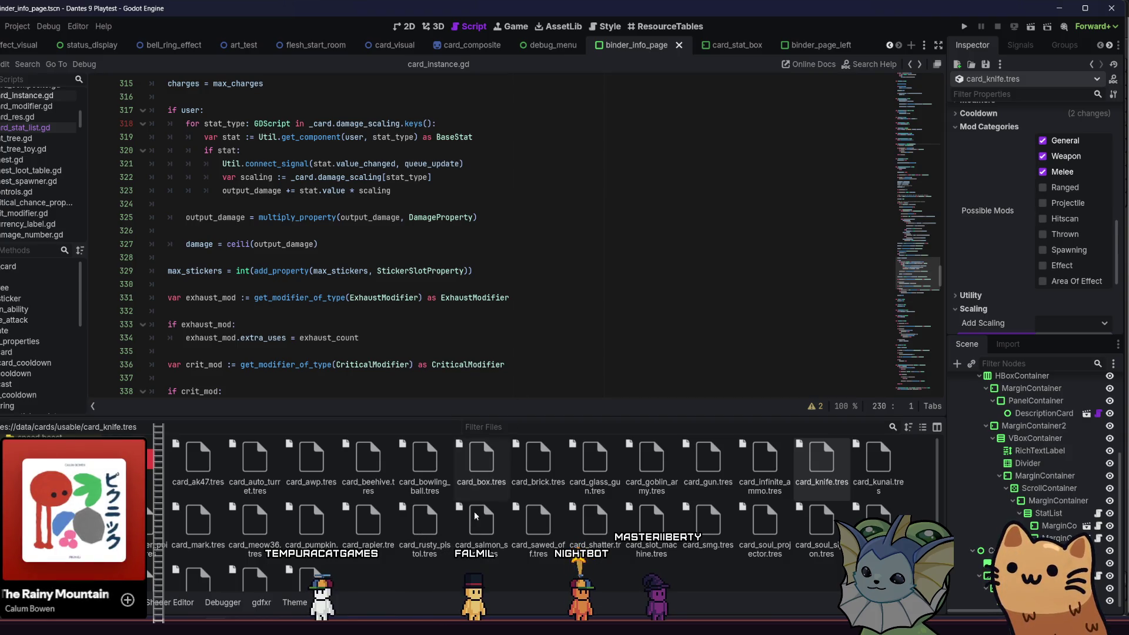
pyautogui.hotkey('alt', 'Tab')
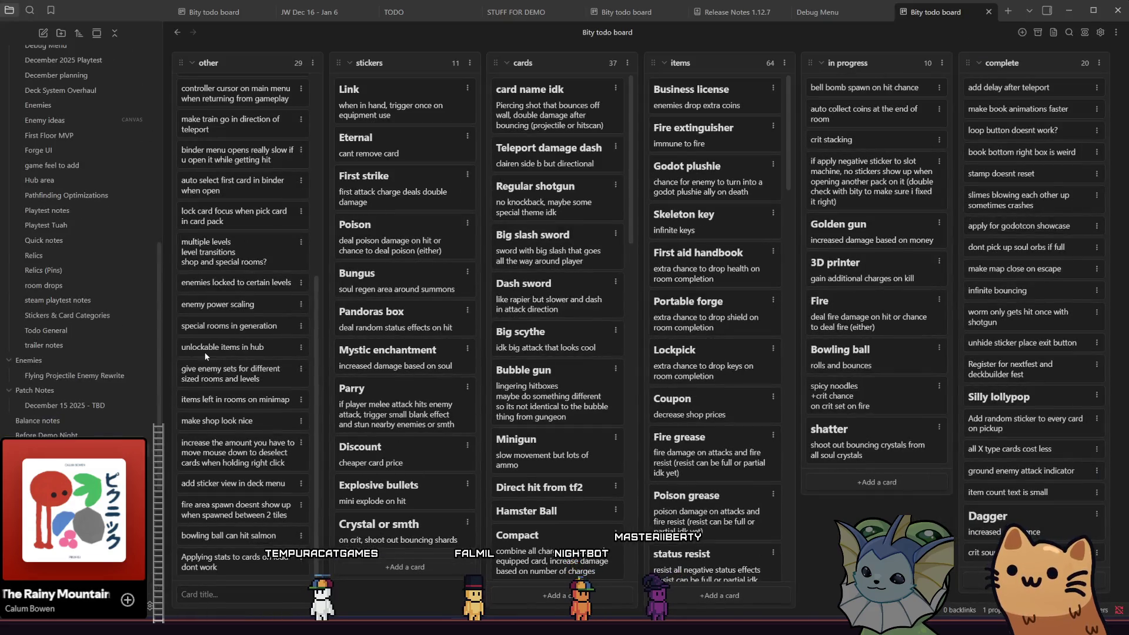
# Scroll the Obsidian sidebar and open the 'New damage type attack system thing' note
pyautogui.scroll(-5, 107, 351)
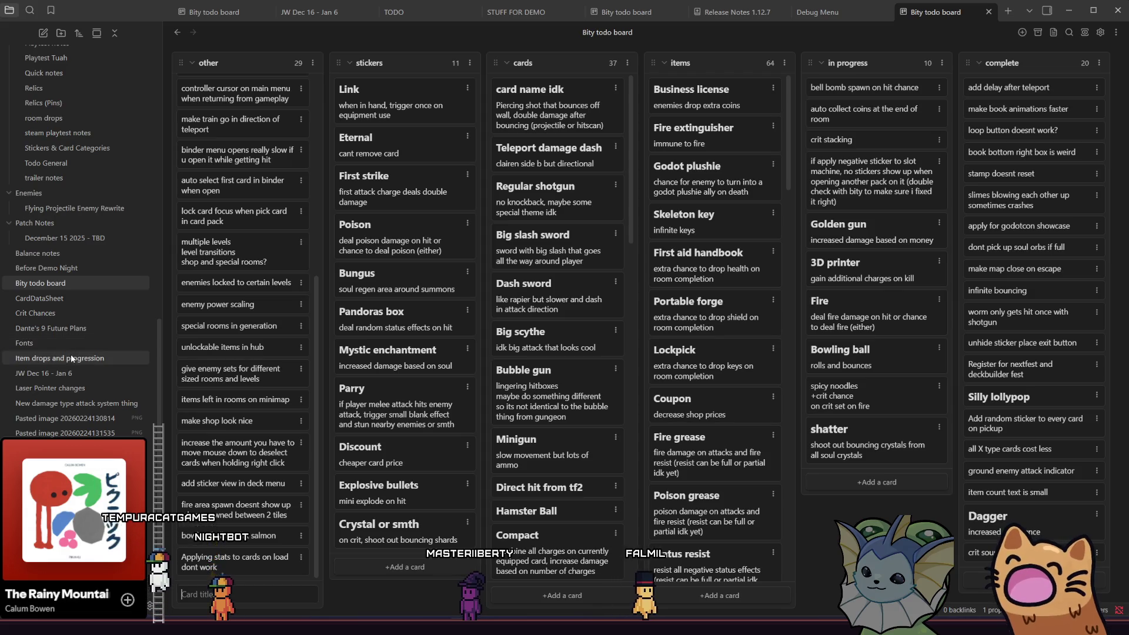
pyautogui.click(68, 403)
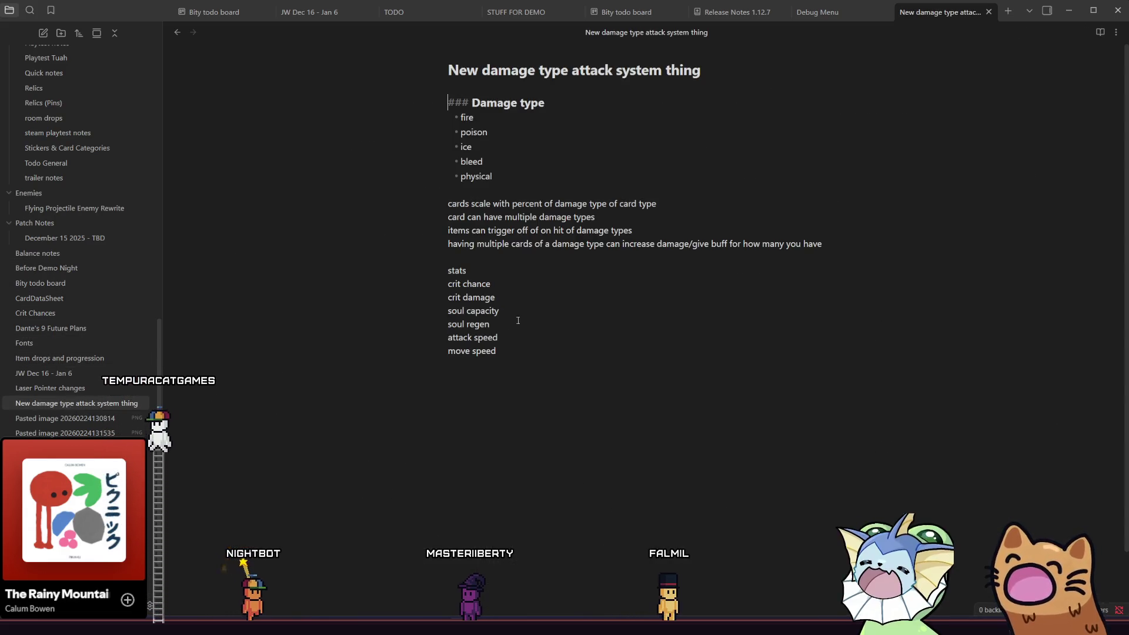
# Rename 'bleed' to 'death' and nest sub-points 'based on soul' and 'soul overheal' under it
pyautogui.doubleClick(482, 160)
pyautogui.write('death')
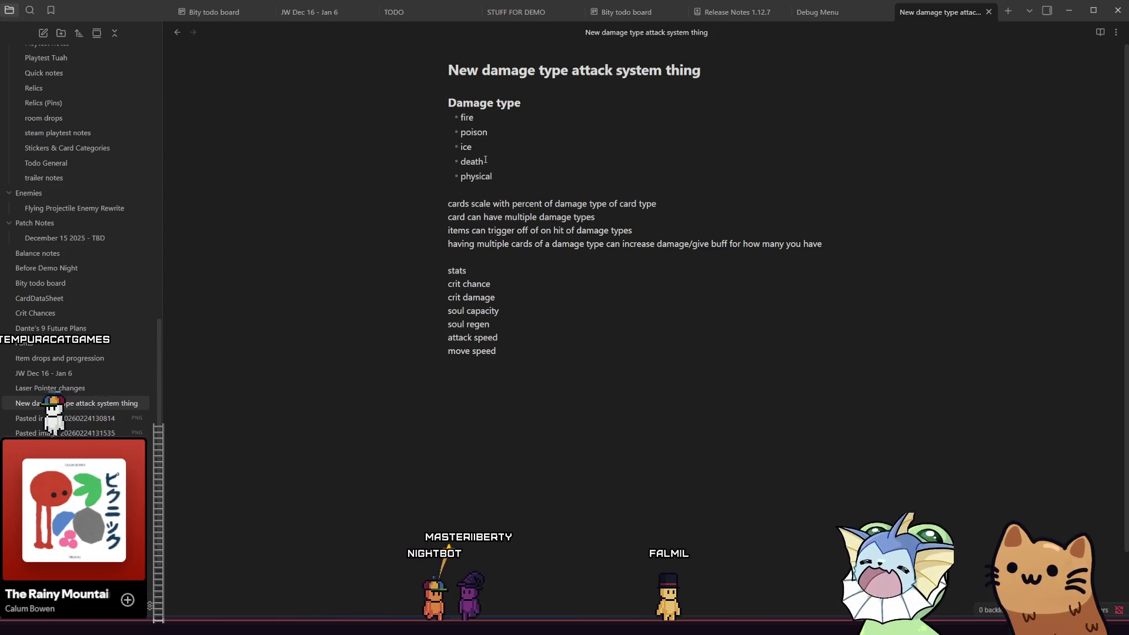
pyautogui.click(586, 181)
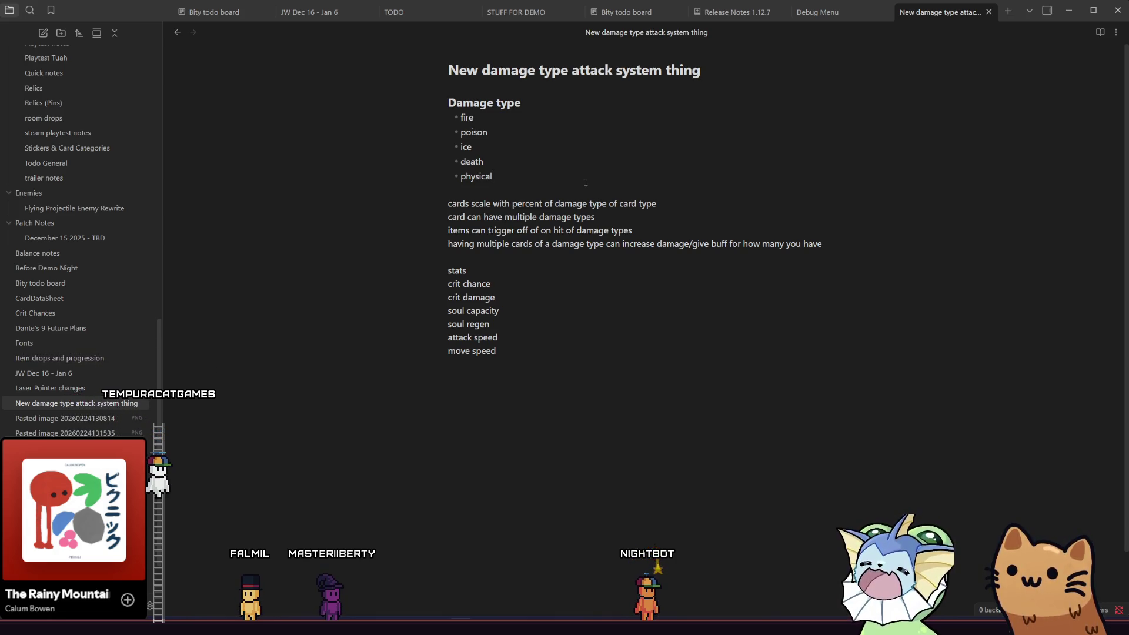
pyautogui.click(574, 122)
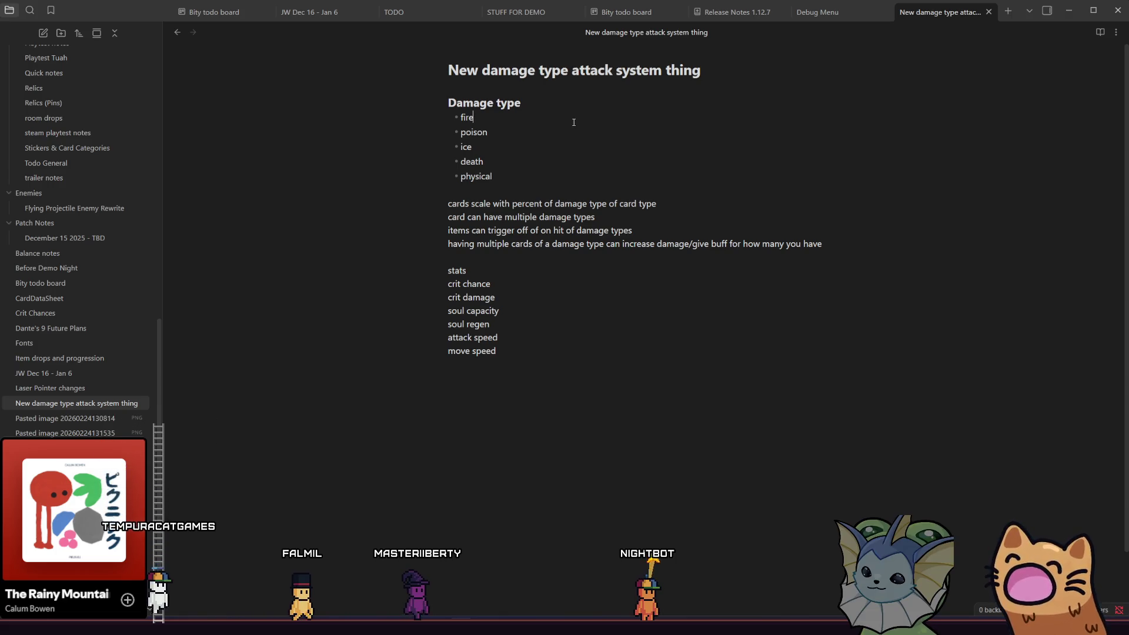
pyautogui.click(584, 163)
pyautogui.press('Return')
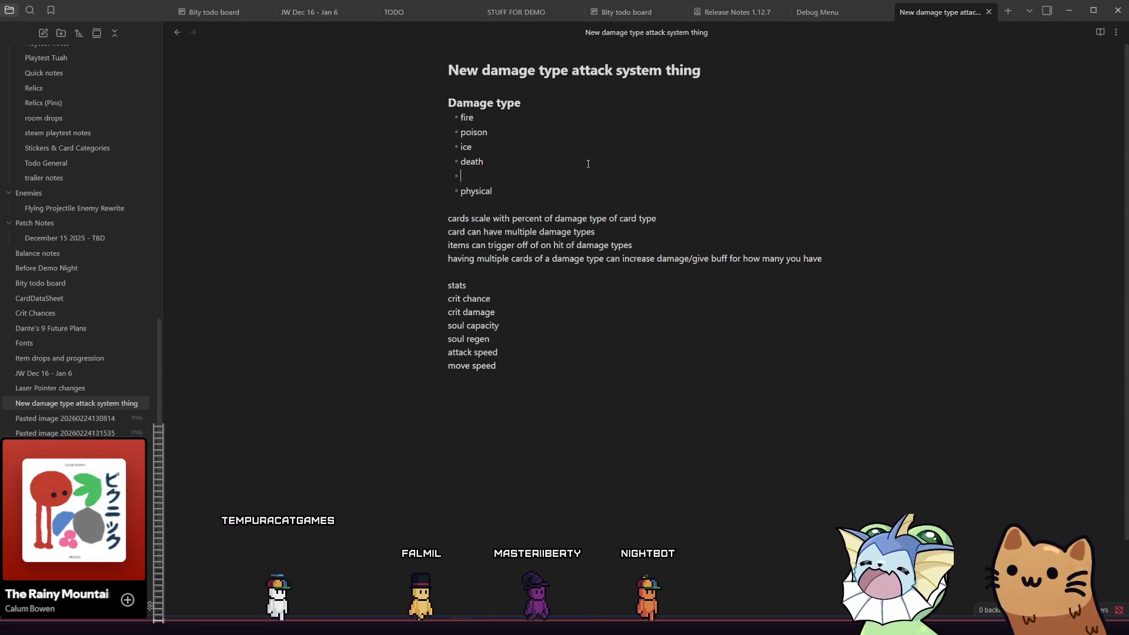
pyautogui.press('Tab')
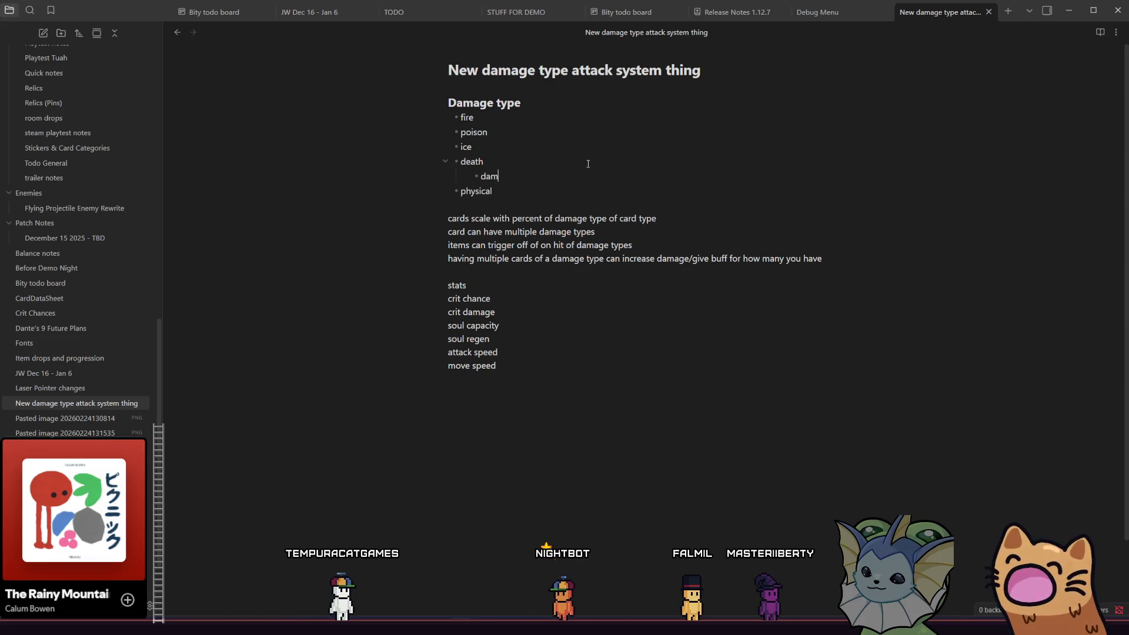
pyautogui.write('age based on soul')
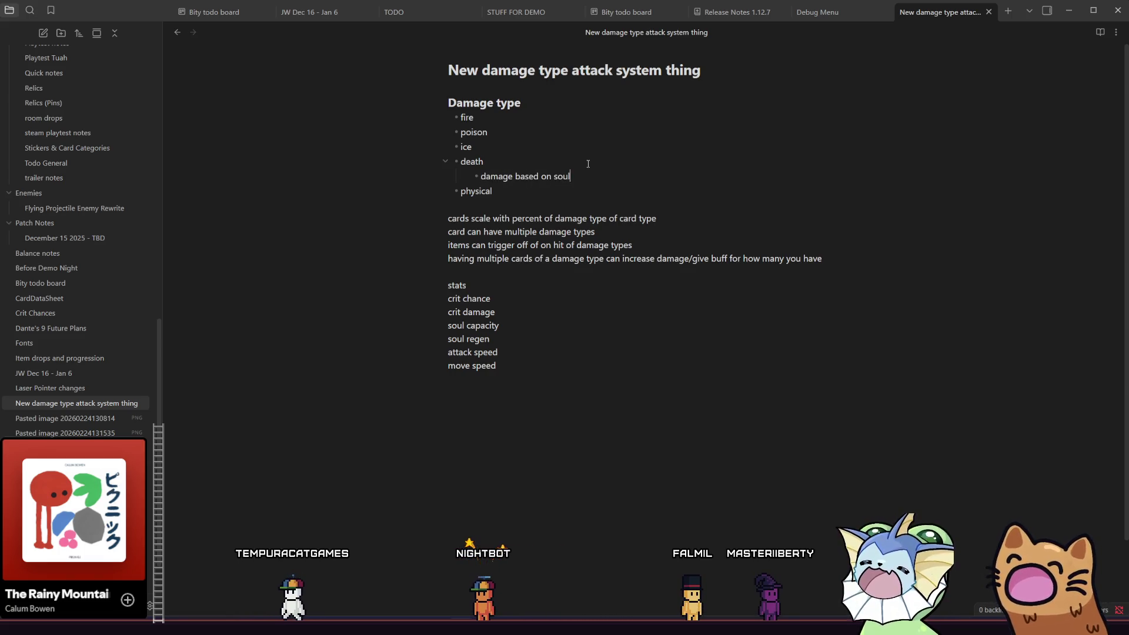
pyautogui.press('Return')
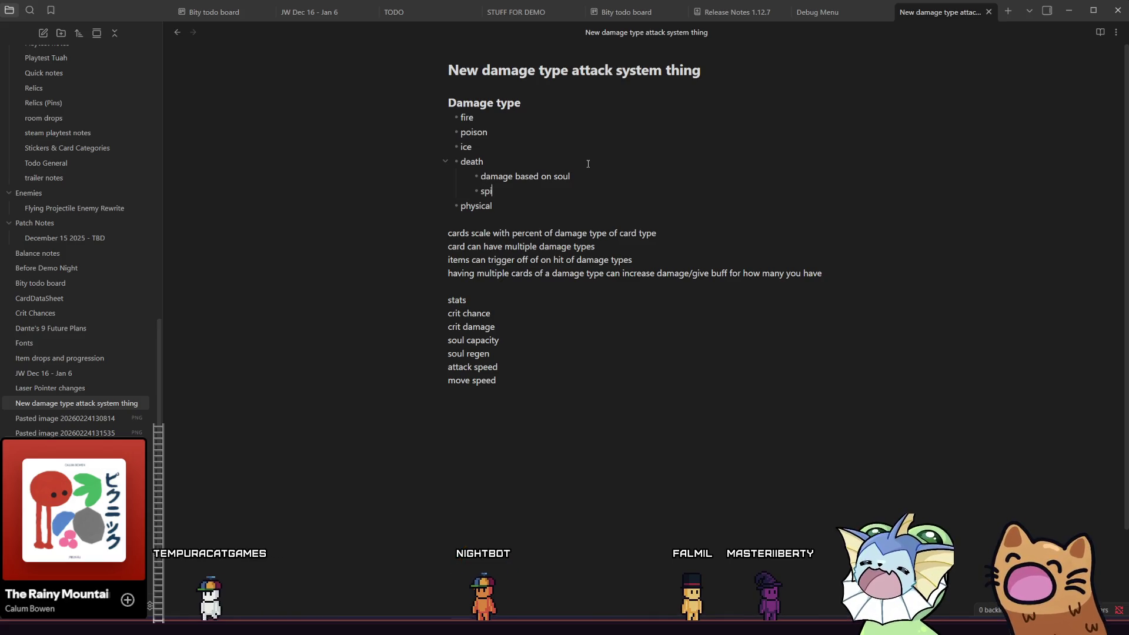
pyautogui.write('oul ')
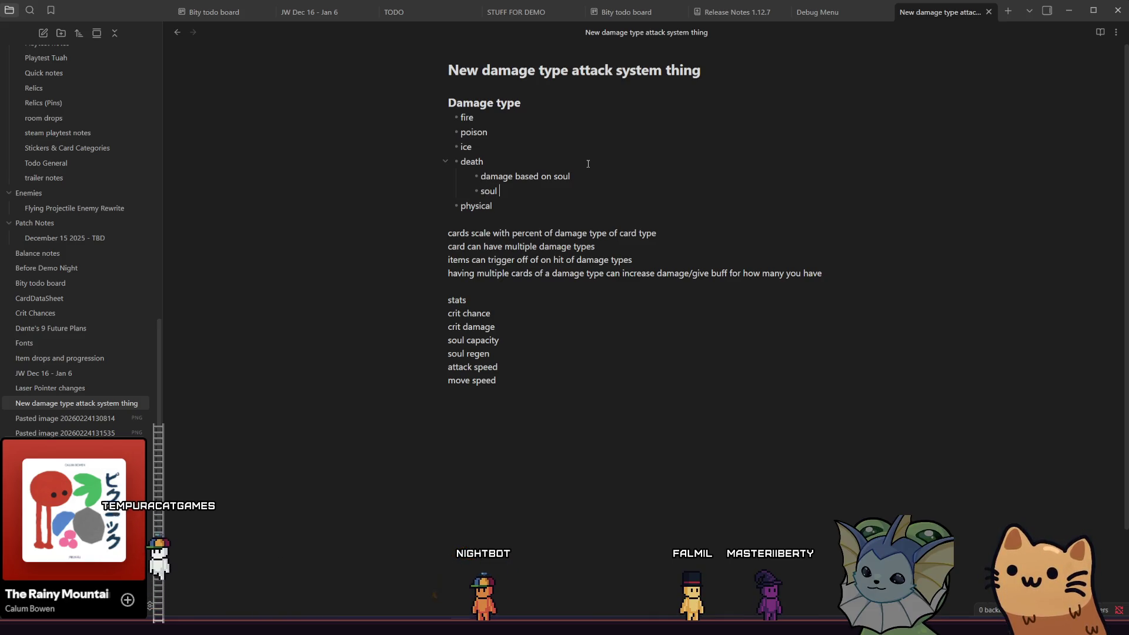
pyautogui.write('overheal')
pyautogui.press('Return')
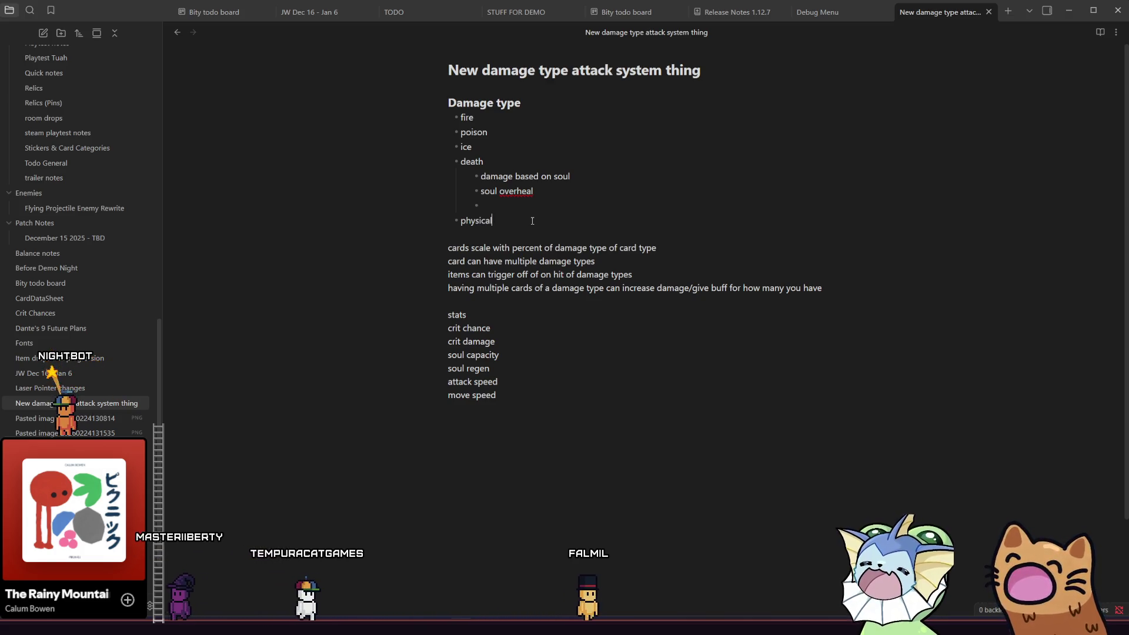
# Replace 'ice' with 'lightning' and start a nested bullet under it
pyautogui.click(532, 221)
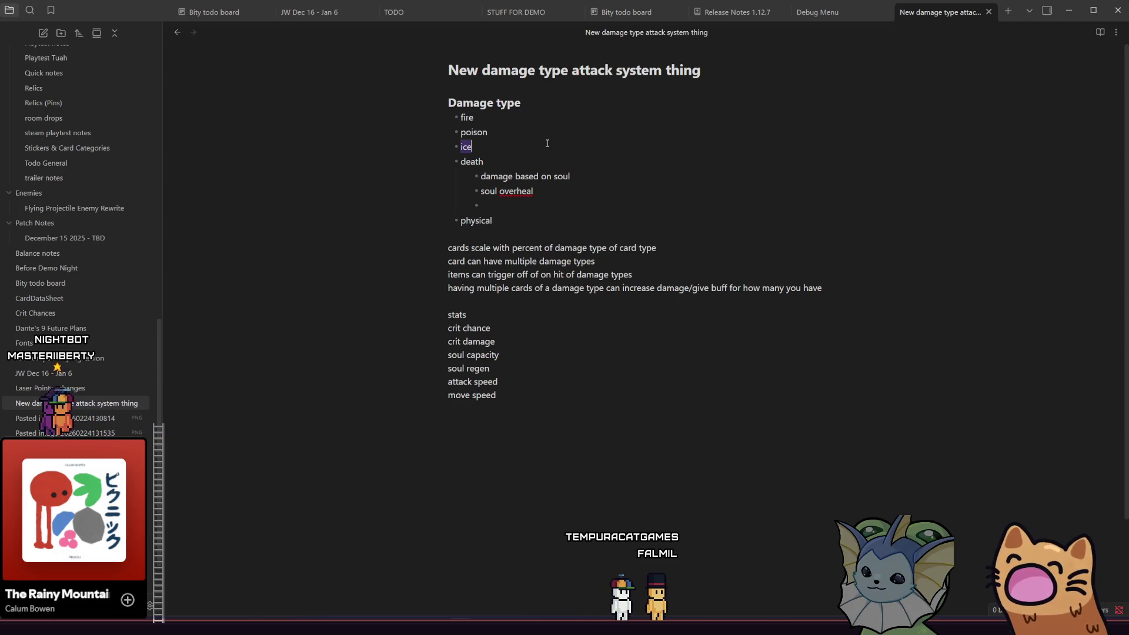
pyautogui.write('lightning')
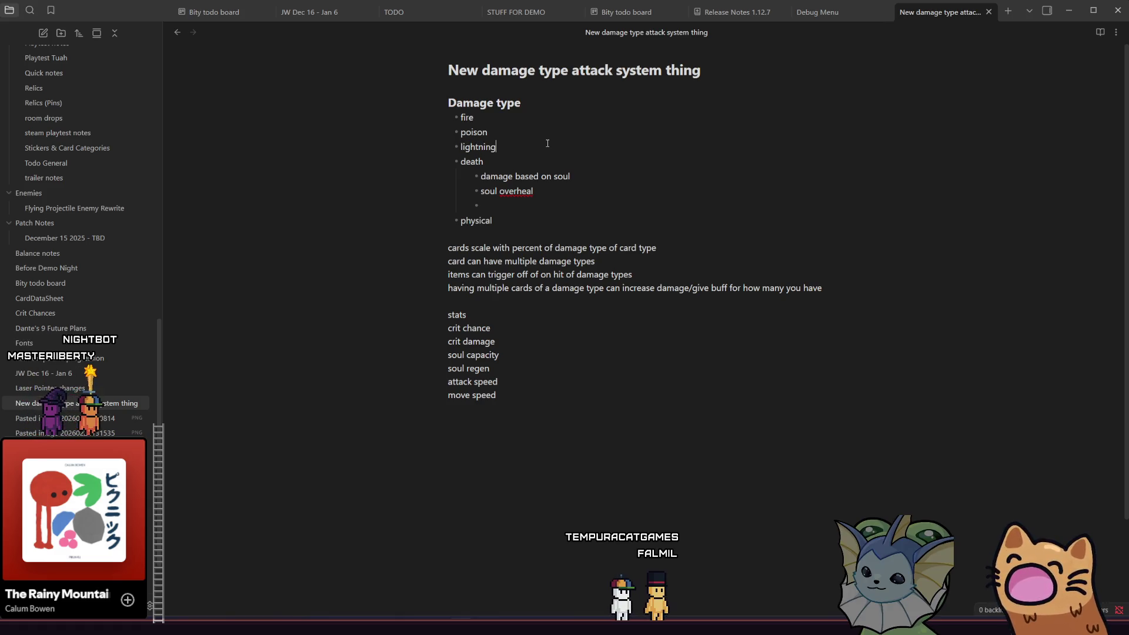
pyautogui.press('Return')
pyautogui.press('Tab')
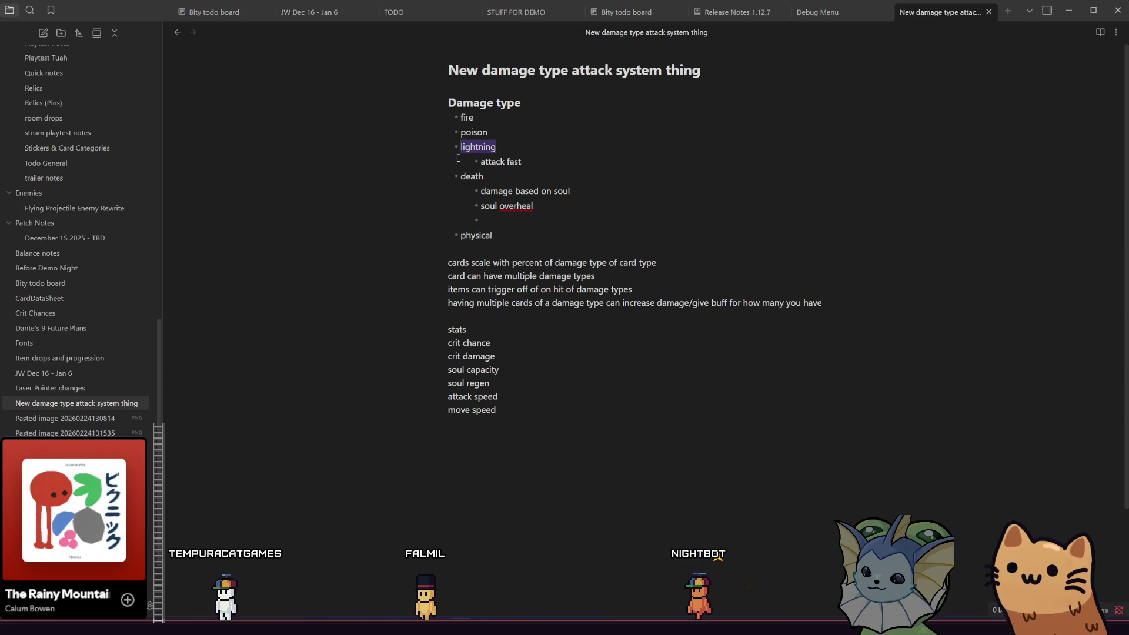
# Highlight 'death' and 'physical' in the damage type list while discussing, then deselect
pyautogui.doubleClick(471, 176)
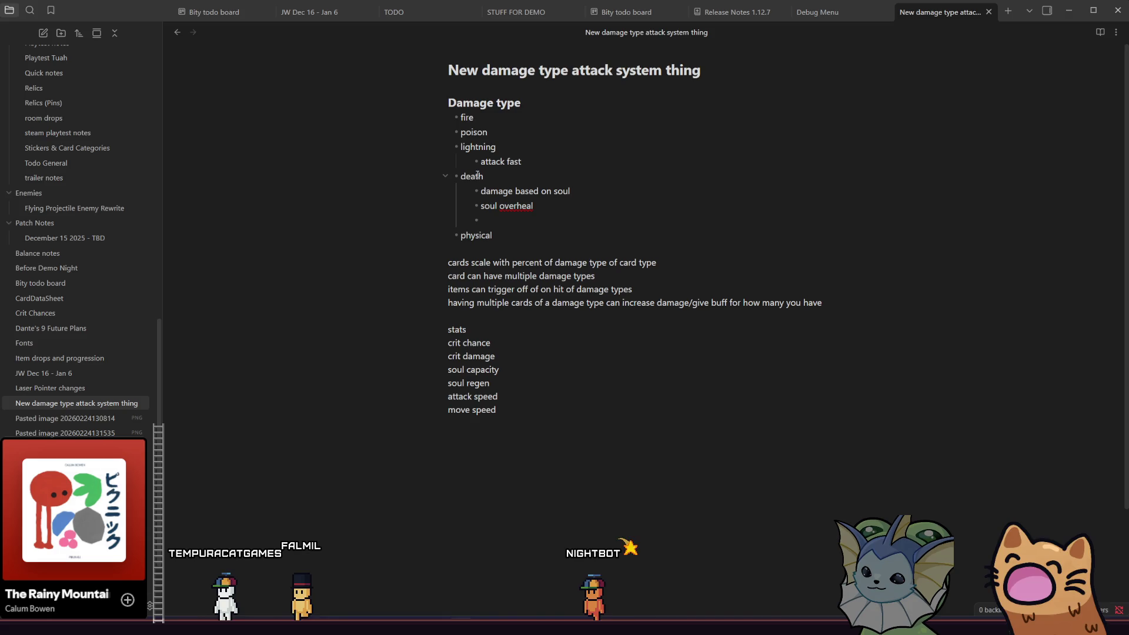
pyautogui.doubleClick(476, 235)
pyautogui.doubleClick(472, 176)
pyautogui.click(472, 146)
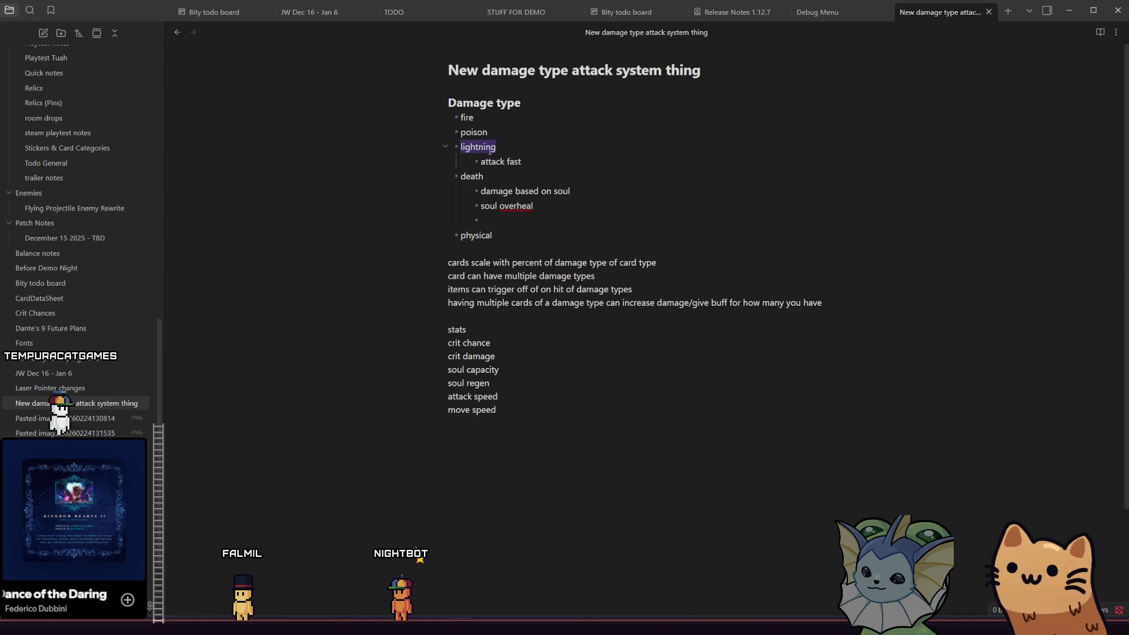
pyautogui.doubleClick(474, 178)
pyautogui.click(475, 177)
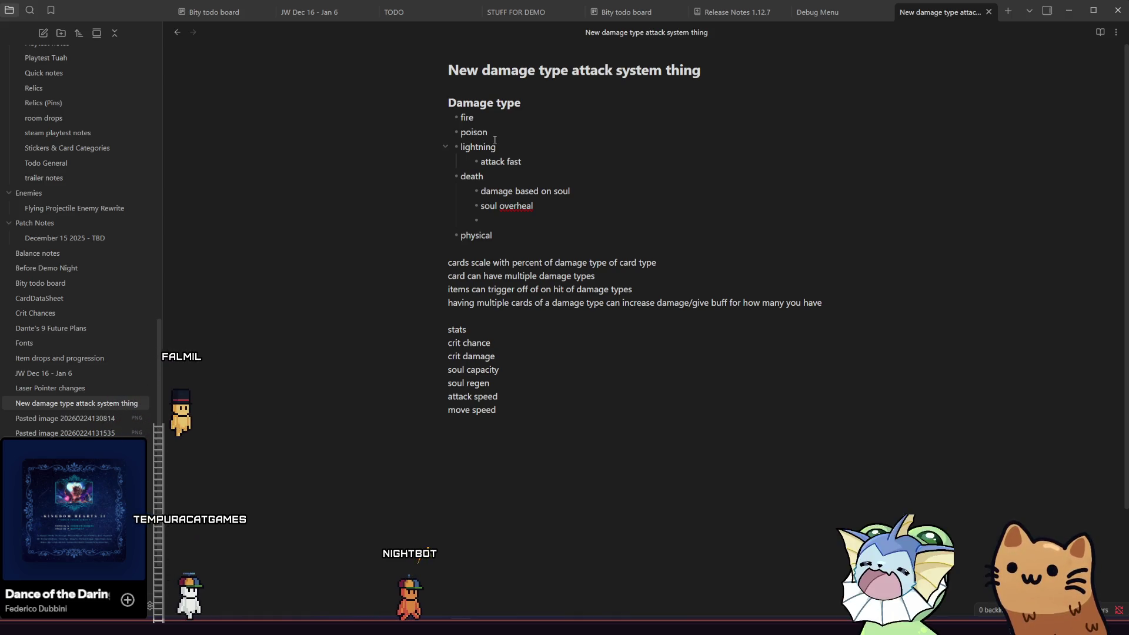
pyautogui.click(473, 120)
pyautogui.doubleClick(473, 122)
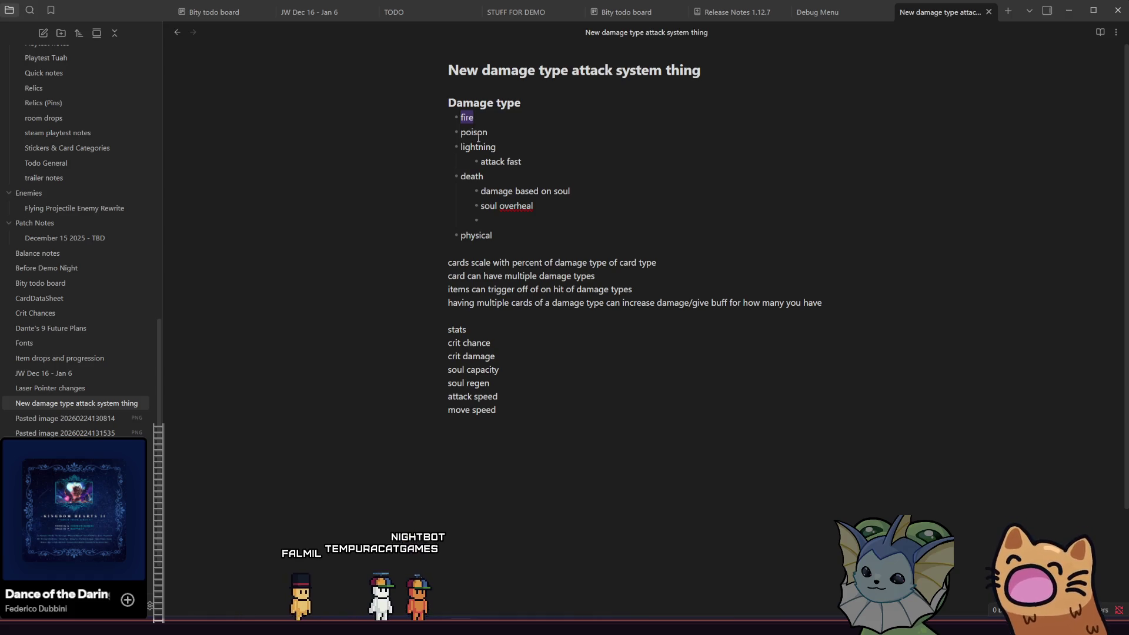
pyautogui.click(477, 133)
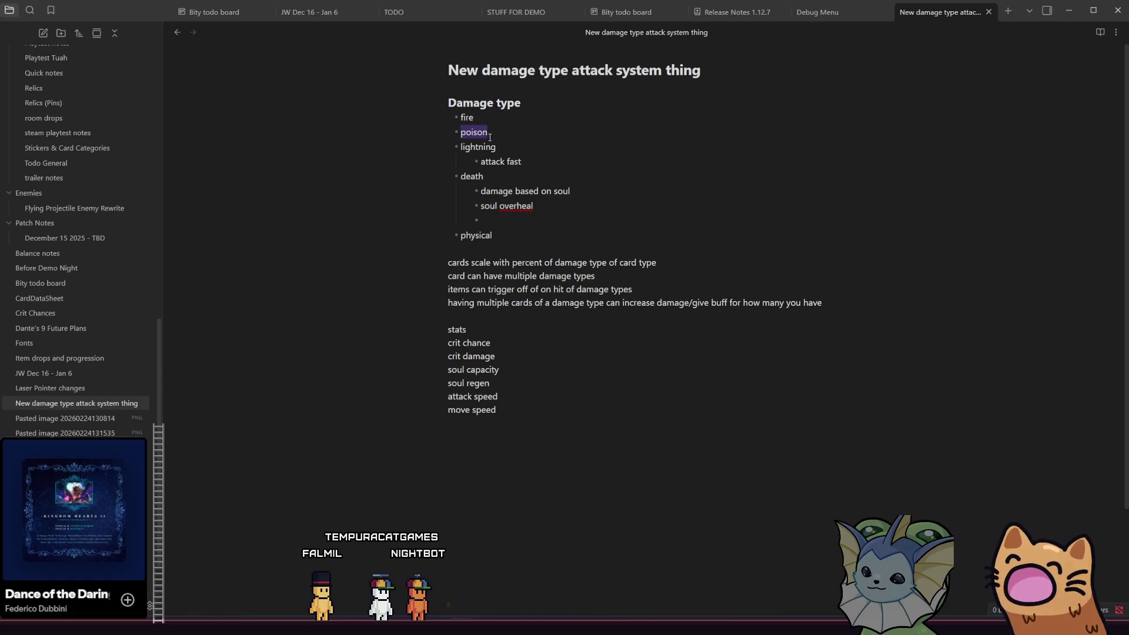
pyautogui.doubleClick(486, 146)
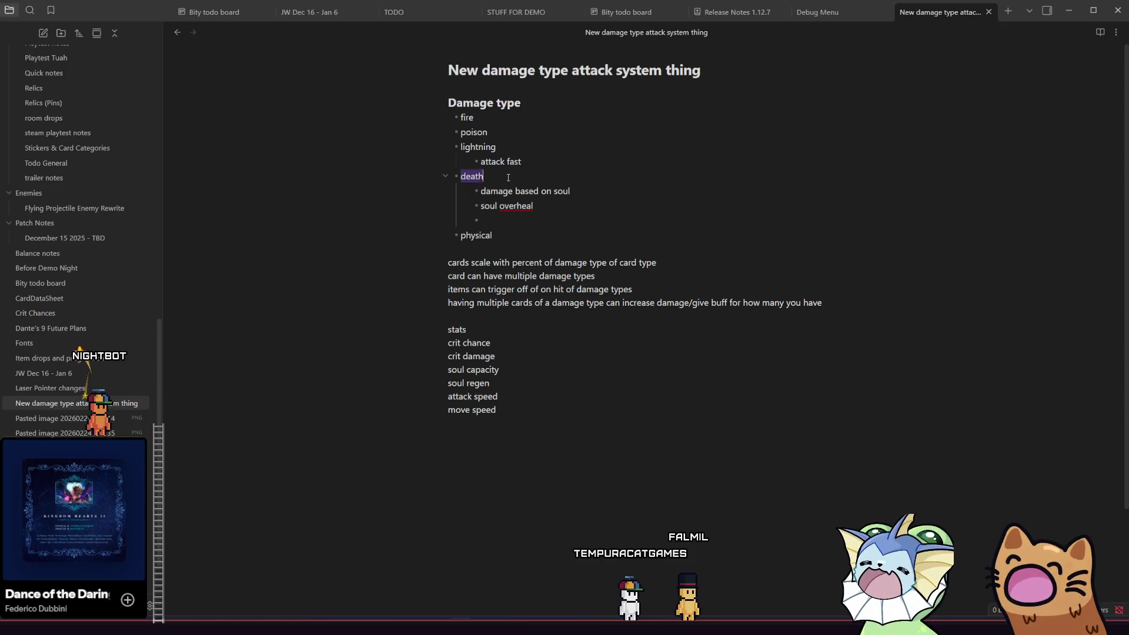
pyautogui.click(561, 216)
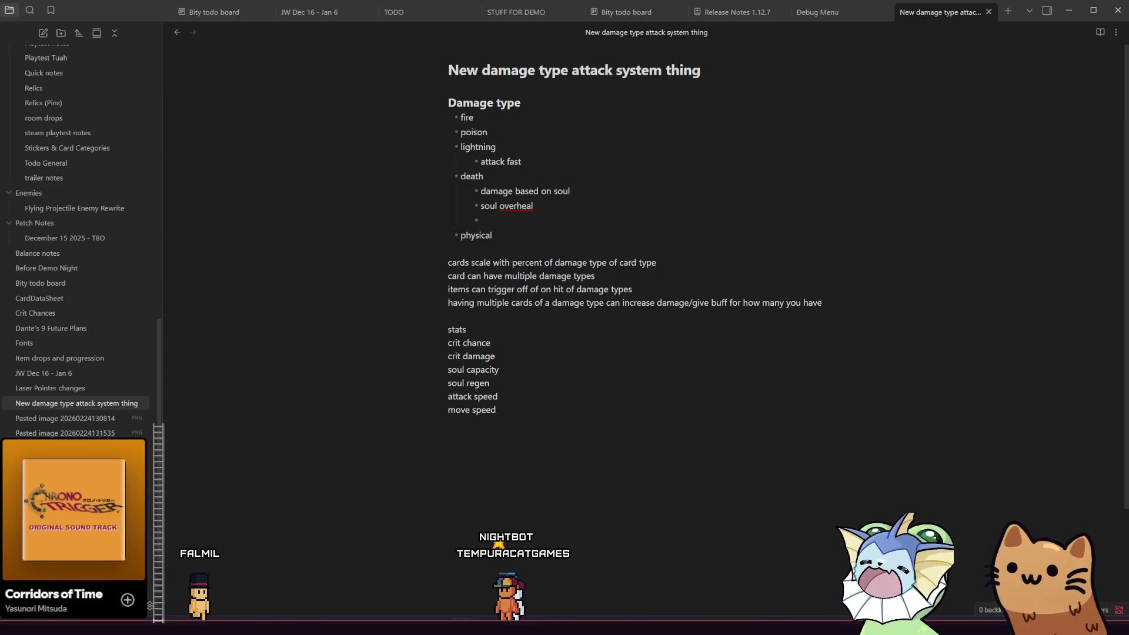
# Back in Godot, check the current card's Stats properties, then select card_kunai.tres
pyautogui.hotkey('alt', 'Tab')
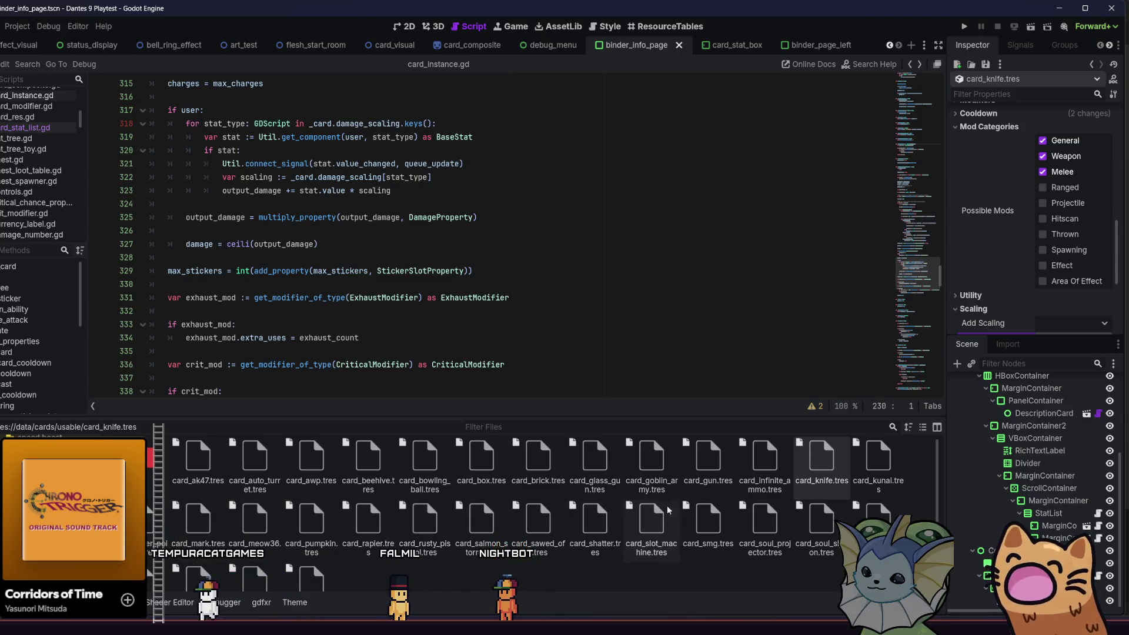
pyautogui.scroll(4, 858, 335)
pyautogui.scroll(5, 966, 264)
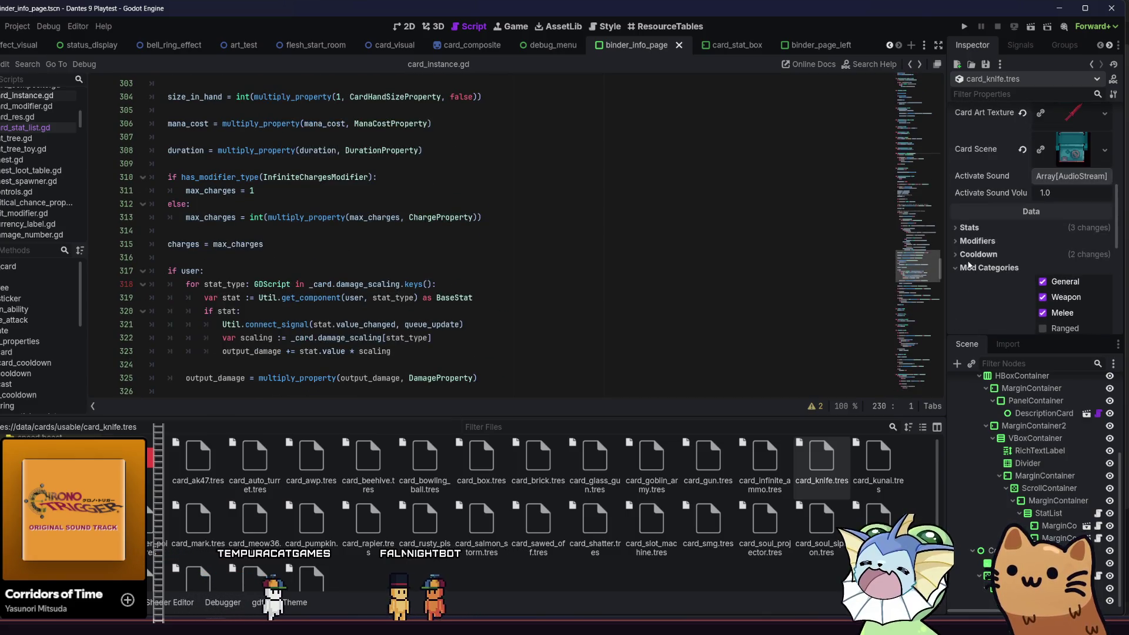
pyautogui.click(968, 227)
pyautogui.scroll(-3, 976, 246)
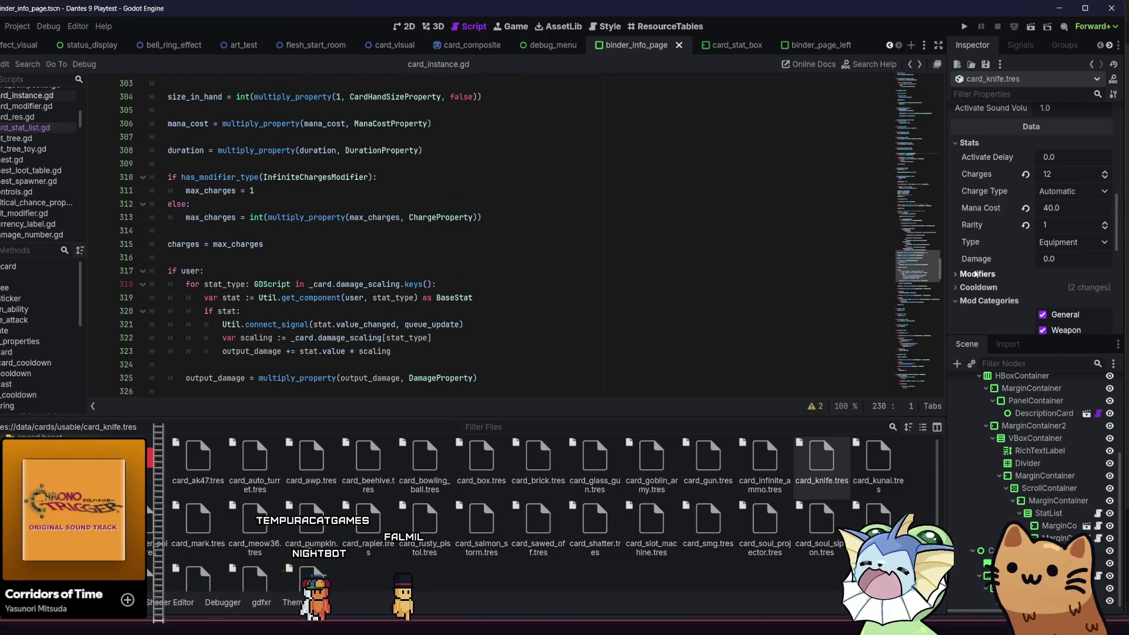
pyautogui.scroll(-8, 976, 270)
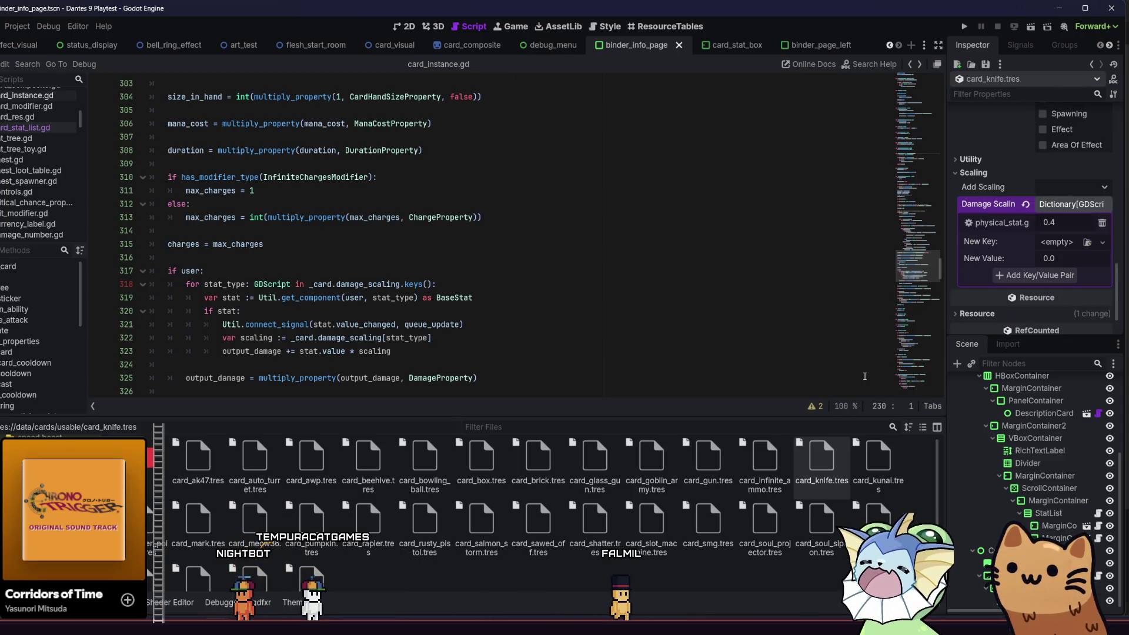
pyautogui.click(898, 467)
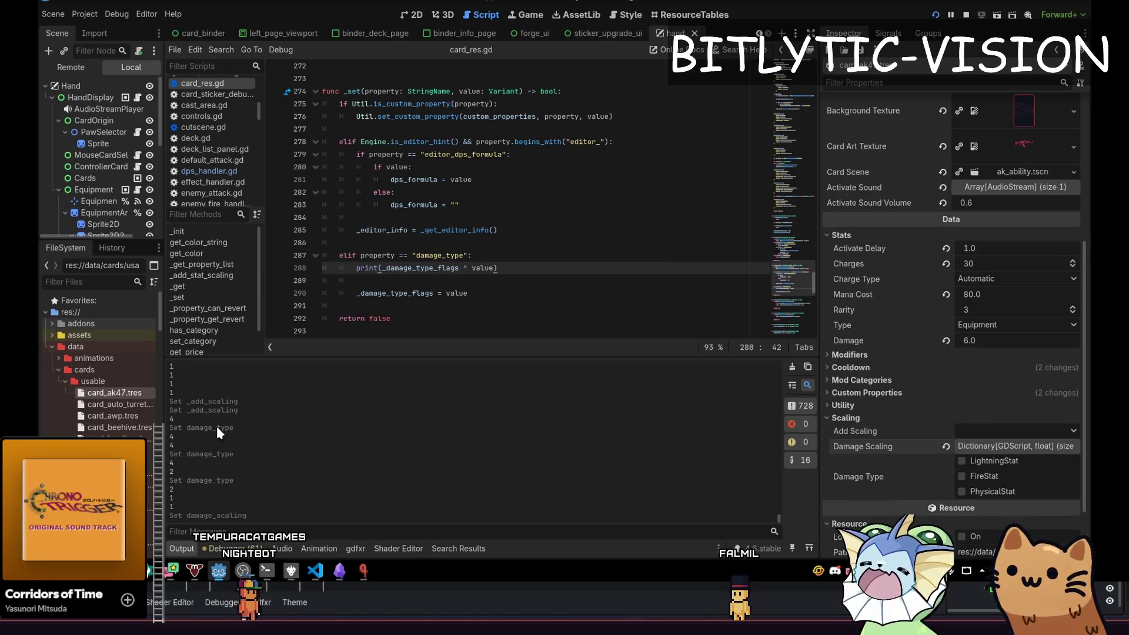
# Load card_ak47.tres and add PhysicalStat to its Damage Scaling dictionary
pyautogui.click(109, 393)
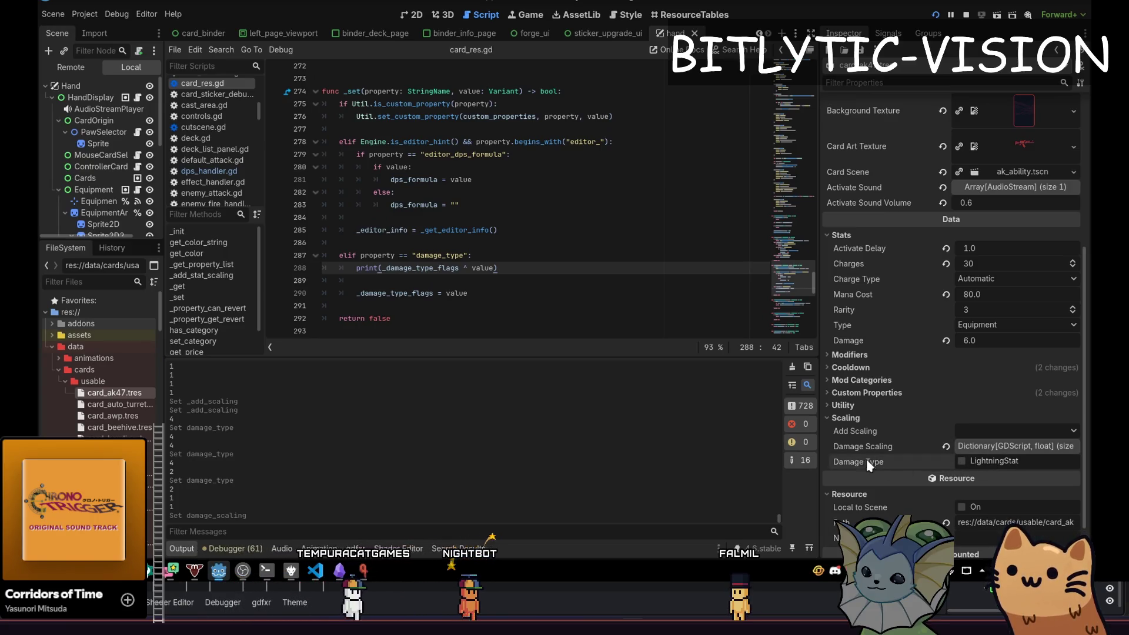
pyautogui.click(1000, 447)
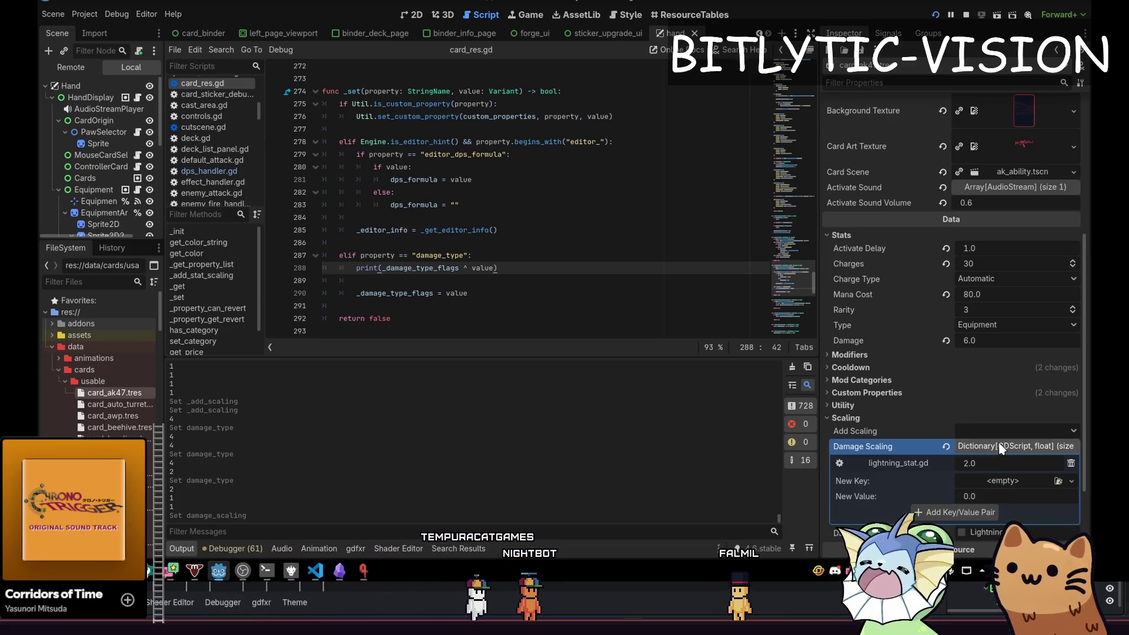
pyautogui.scroll(-2, 992, 423)
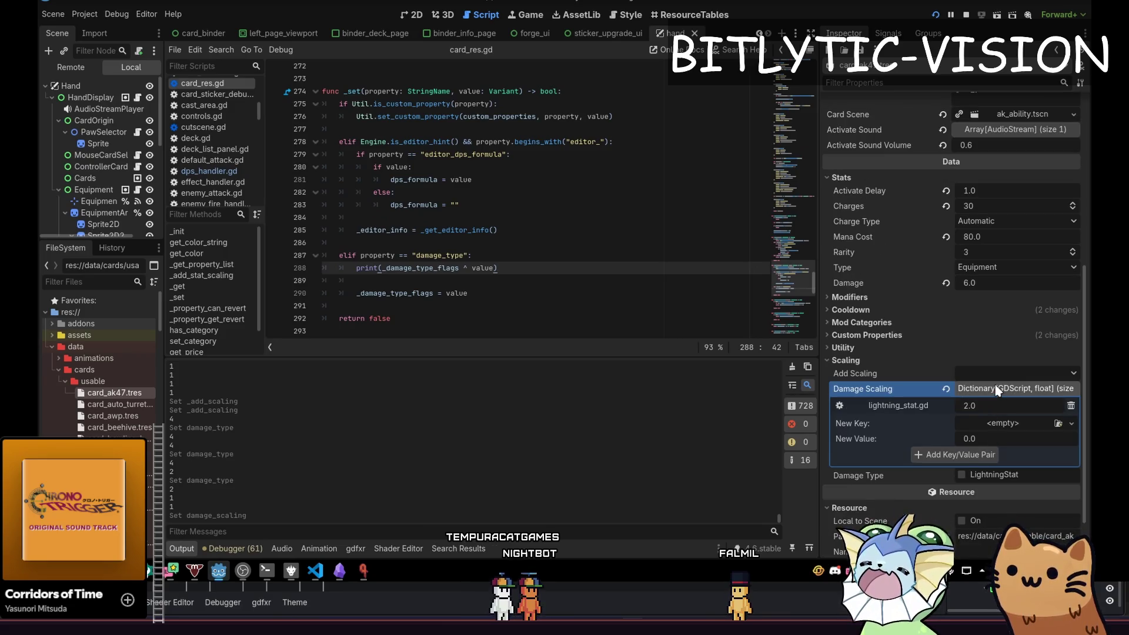
pyautogui.click(998, 374)
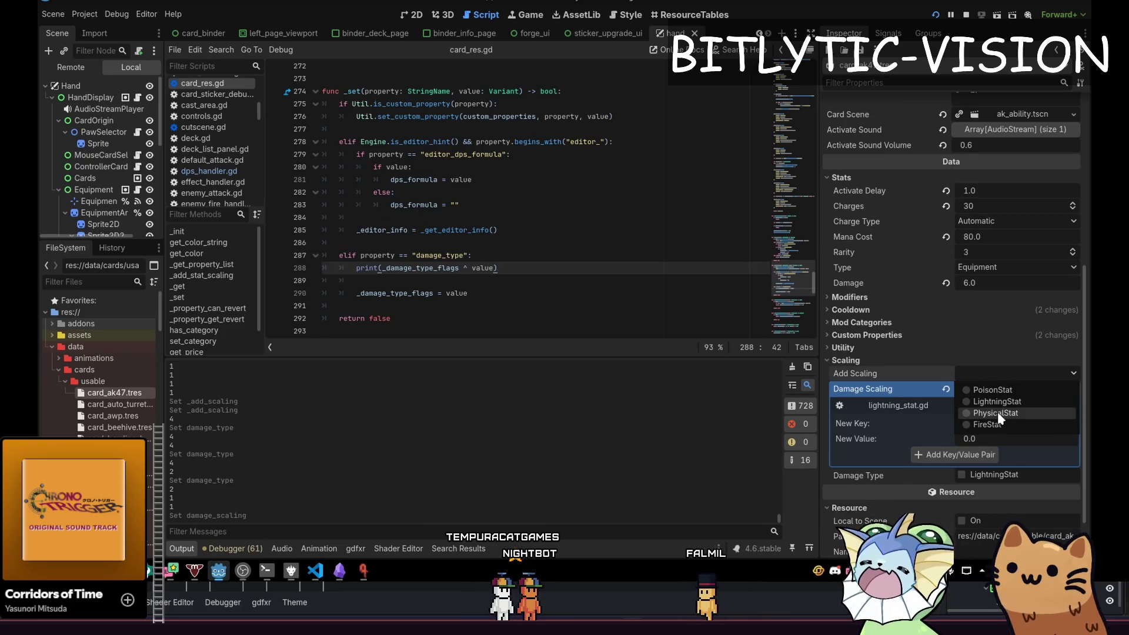
pyautogui.click(997, 412)
pyautogui.click(995, 391)
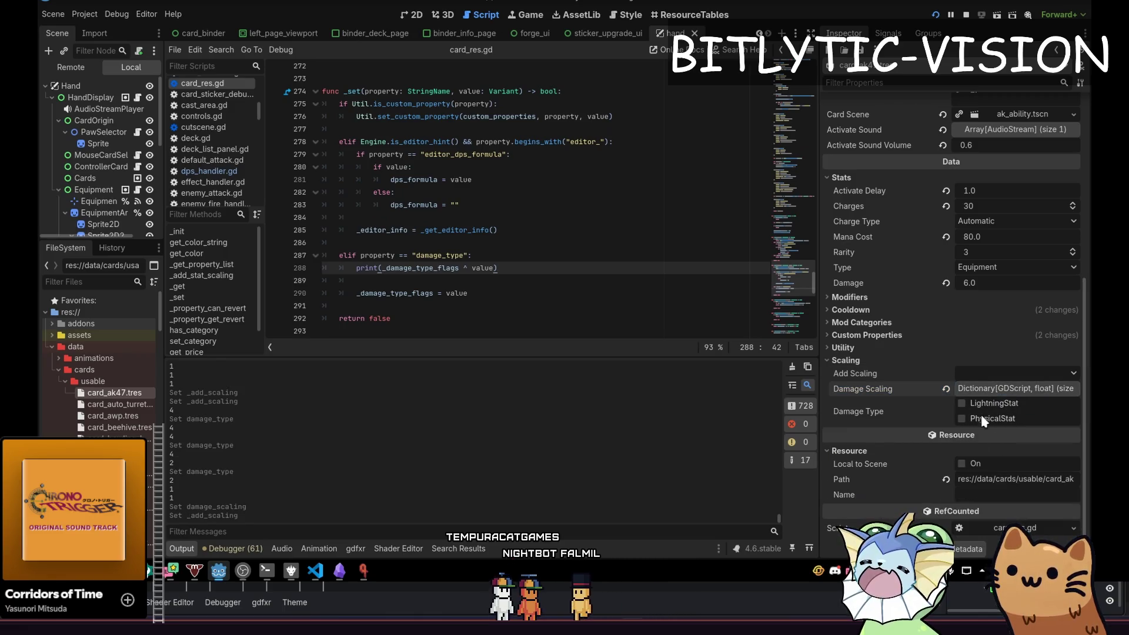
# Toggle the PhysicalStat and LightningStat Damage Type flags on and off, leaving both unchecked
pyautogui.click(991, 414)
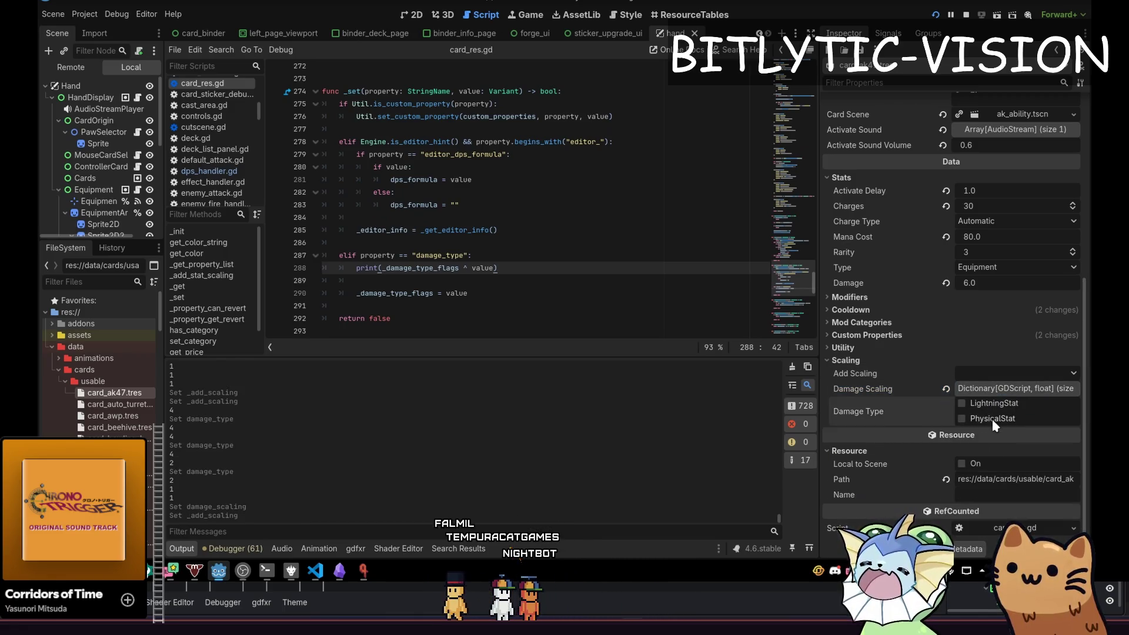
pyautogui.click(989, 403)
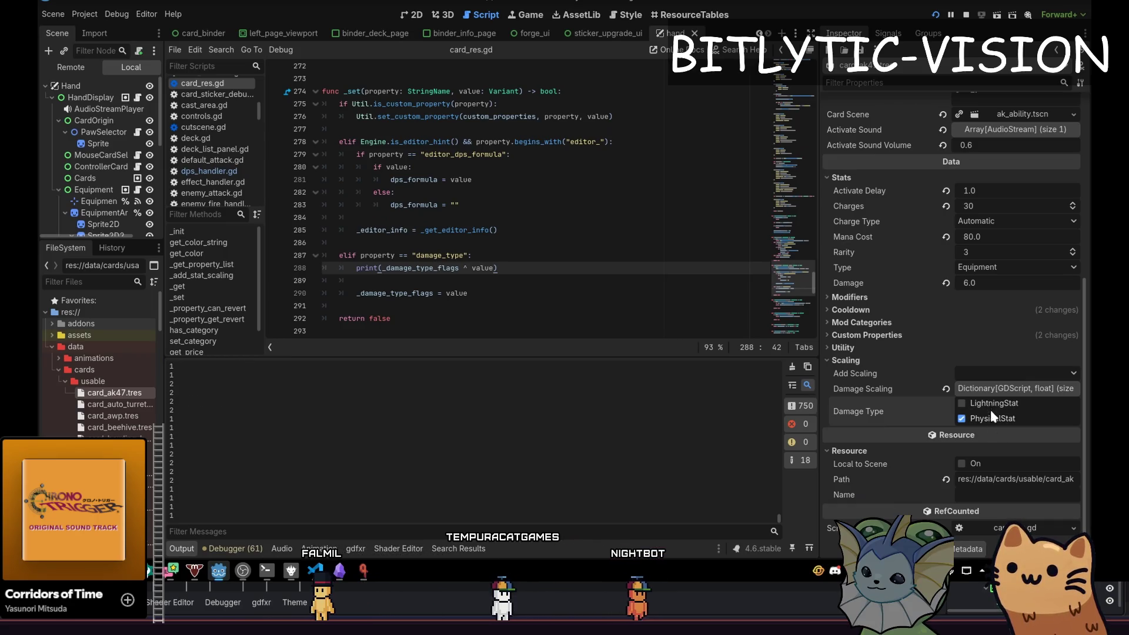
pyautogui.click(992, 410)
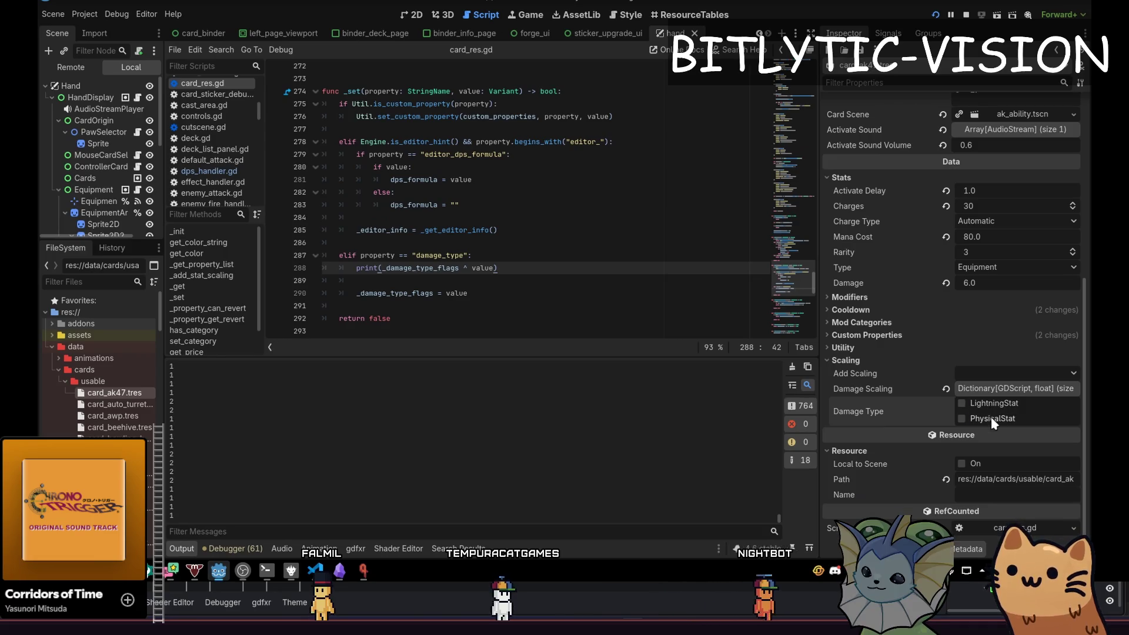
pyautogui.click(992, 409)
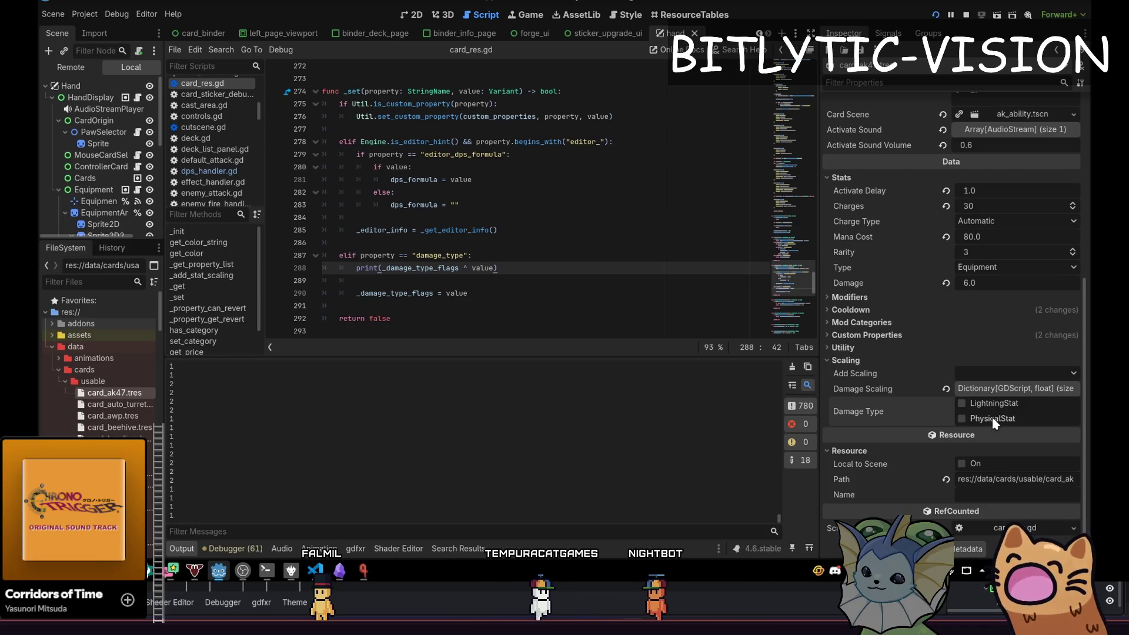
pyautogui.click(989, 415)
pyautogui.click(989, 418)
pyautogui.click(987, 414)
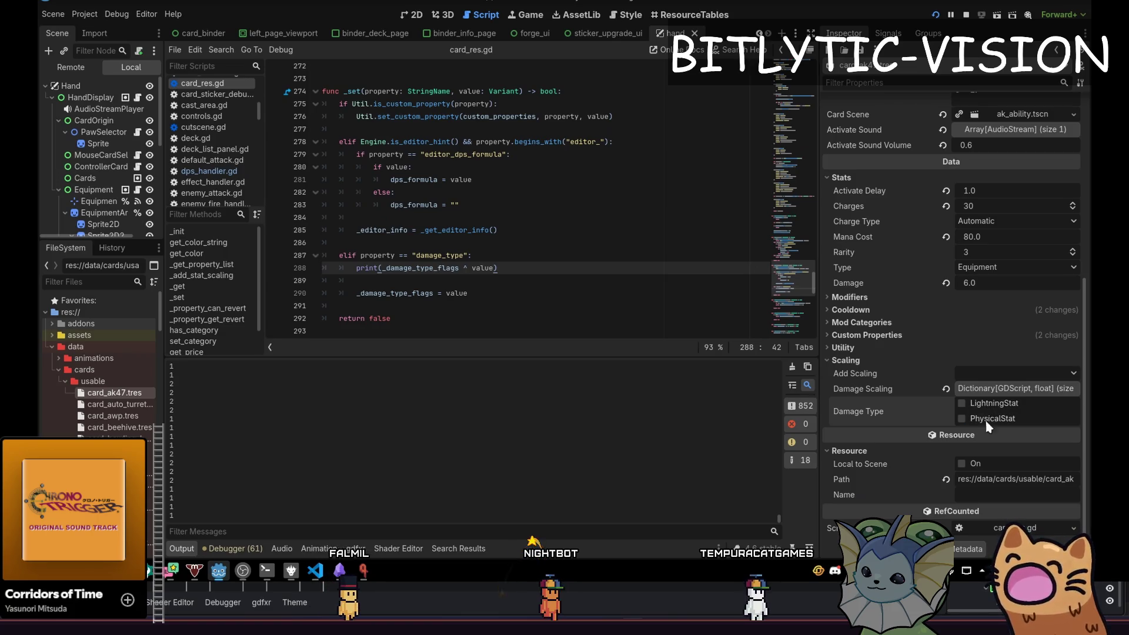
pyautogui.moveTo(998, 433)
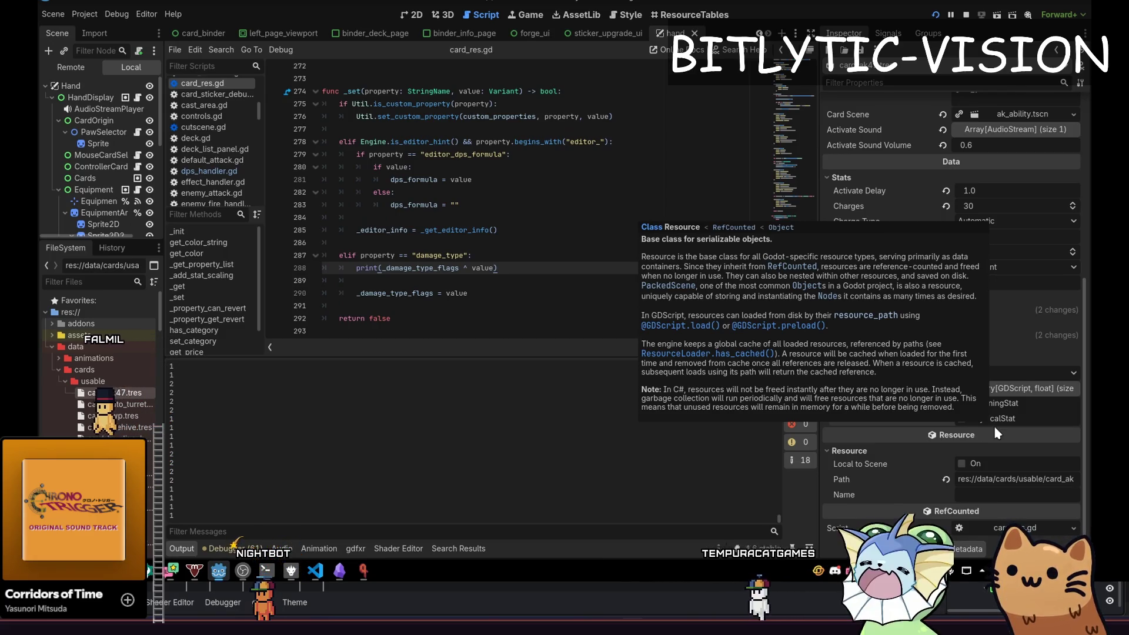
# Dismiss the Add Scaling stat list without adding anything and collapse the Scaling section
pyautogui.click(1038, 374)
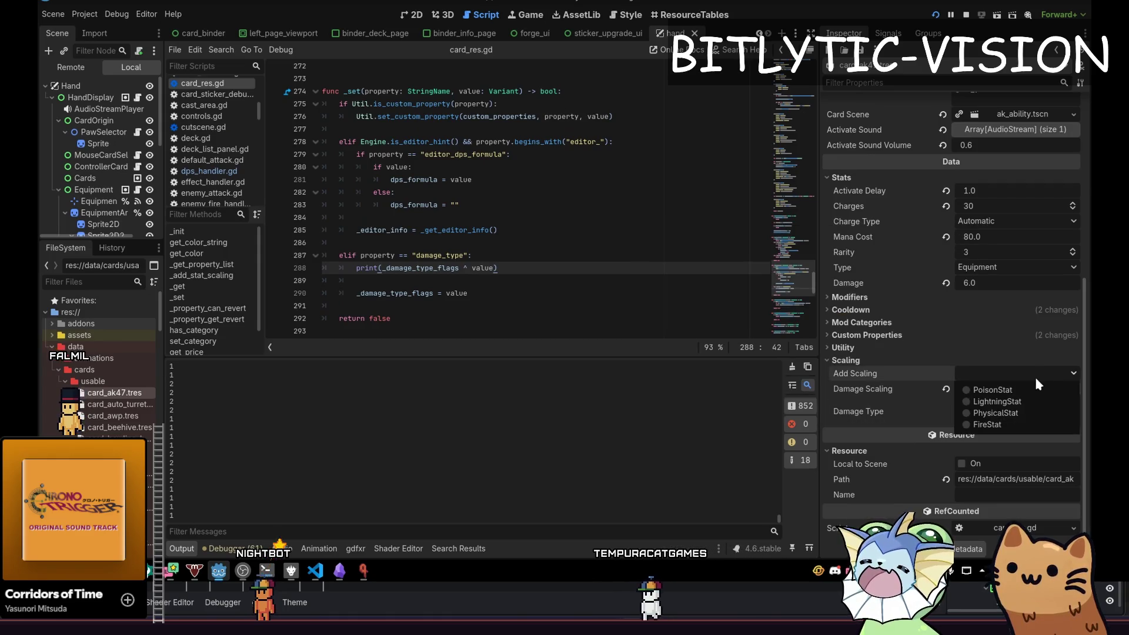
pyautogui.click(890, 361)
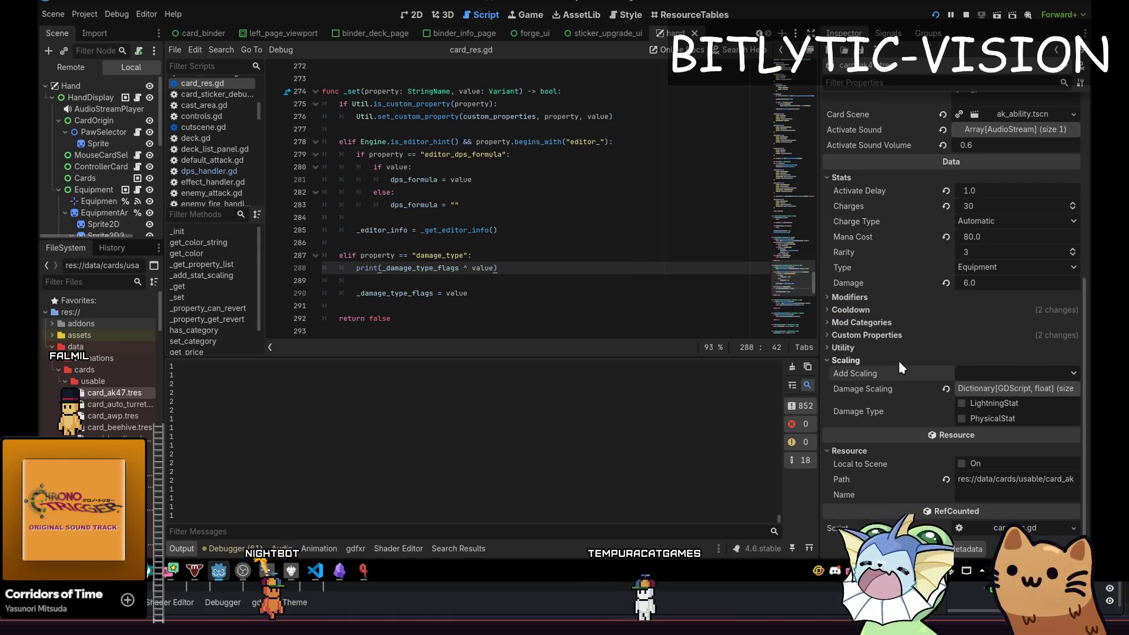
pyautogui.click(899, 361)
# Delete the damage_type elif branches from _set and _get in card_res.gd and save
pyautogui.moveTo(499, 286)
pyautogui.mouseDown()
pyautogui.moveTo(424, 281)
pyautogui.moveTo(347, 231)
pyautogui.moveTo(277, 207)
pyautogui.mouseUp()
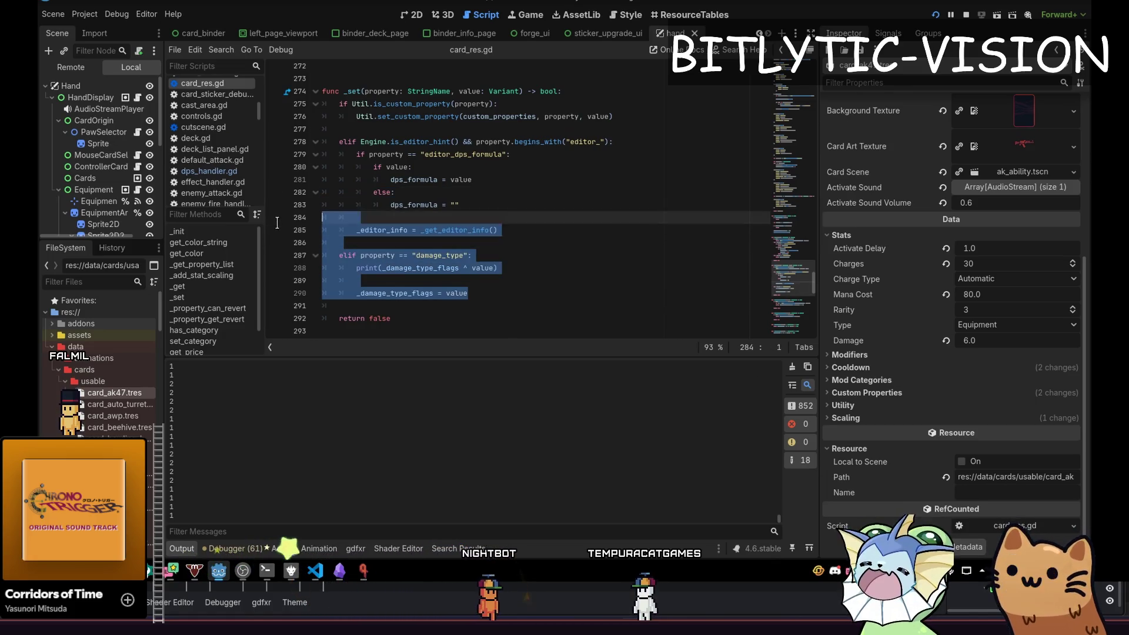
pyautogui.hotkey('ctrl', 'z')
pyautogui.scroll(7, 458, 288)
pyautogui.moveTo(465, 292); pyautogui.dragTo(456, 268)
pyautogui.press('BackSpace')
pyautogui.scroll(5, 489, 293)
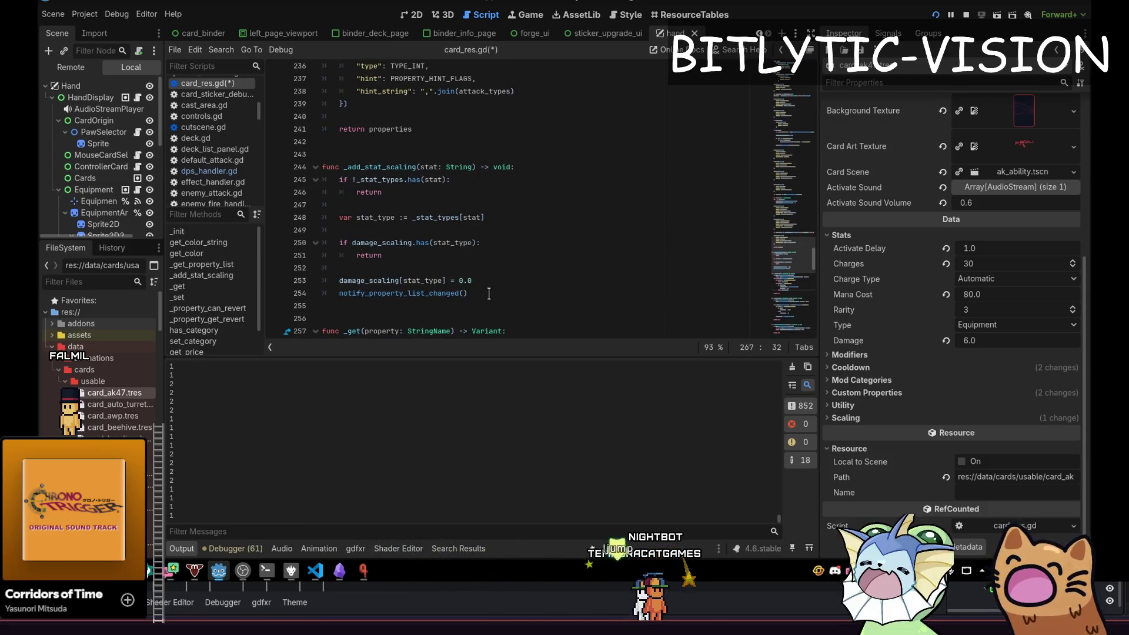
pyautogui.click(493, 283)
pyautogui.hotkey('ctrl', 's')
# Hide the output panel with Ctrl+J to enlarge the script editor
pyautogui.scroll(20, 495, 284)
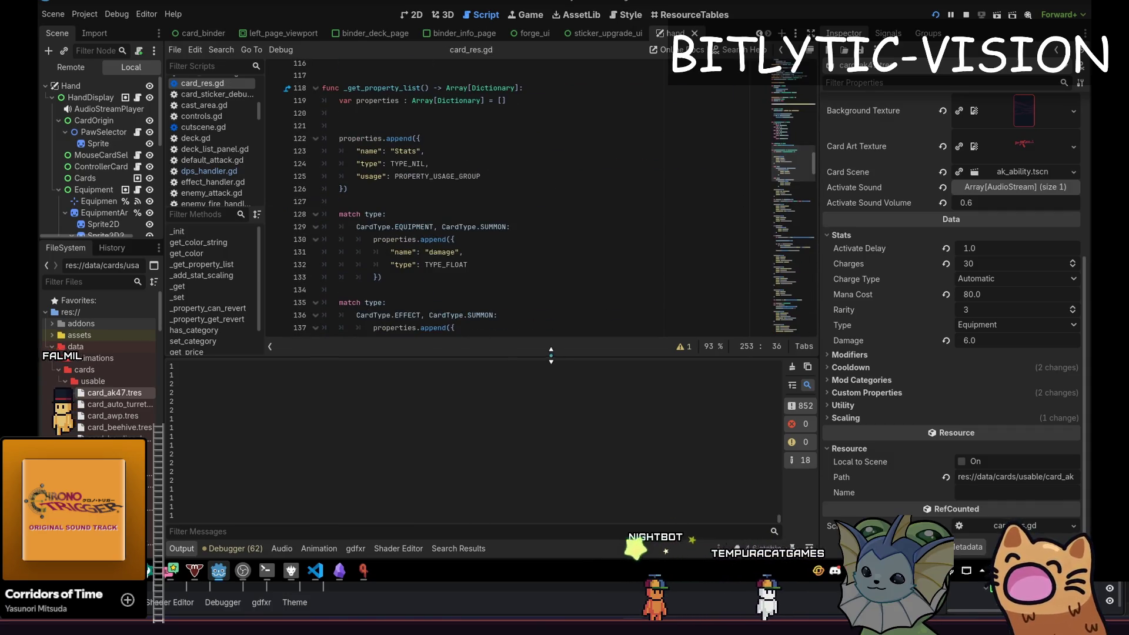
pyautogui.moveTo(551, 355); pyautogui.dragTo(550, 426)
pyautogui.scroll(5, 470, 264)
pyautogui.click(459, 246)
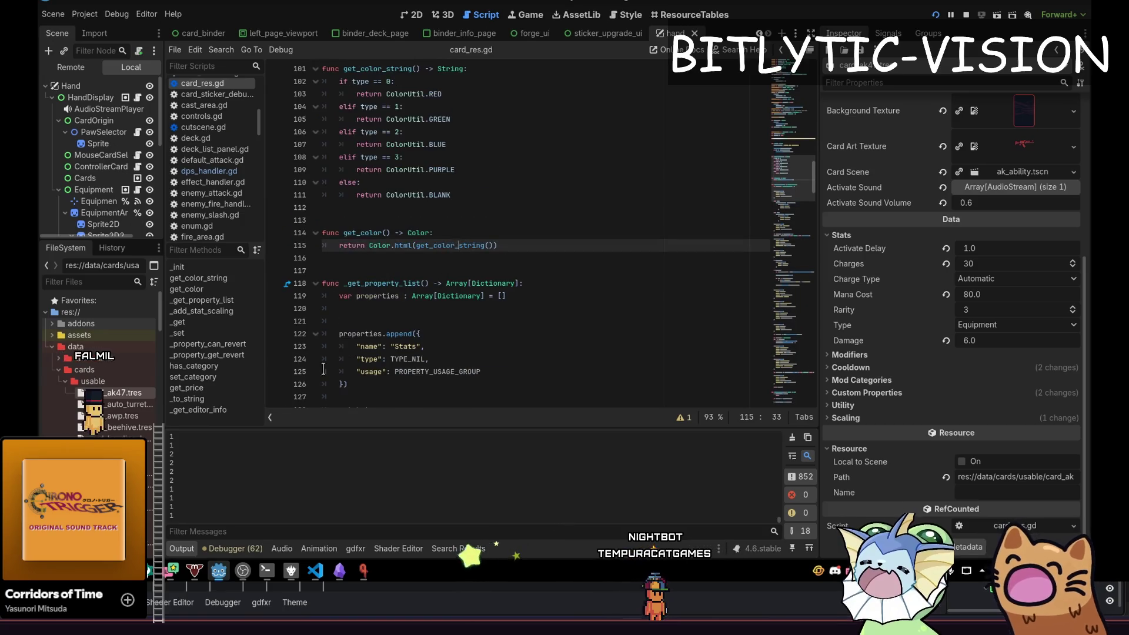
pyautogui.hotkey('ctrl', 'j')
pyautogui.scroll(9, 470, 283)
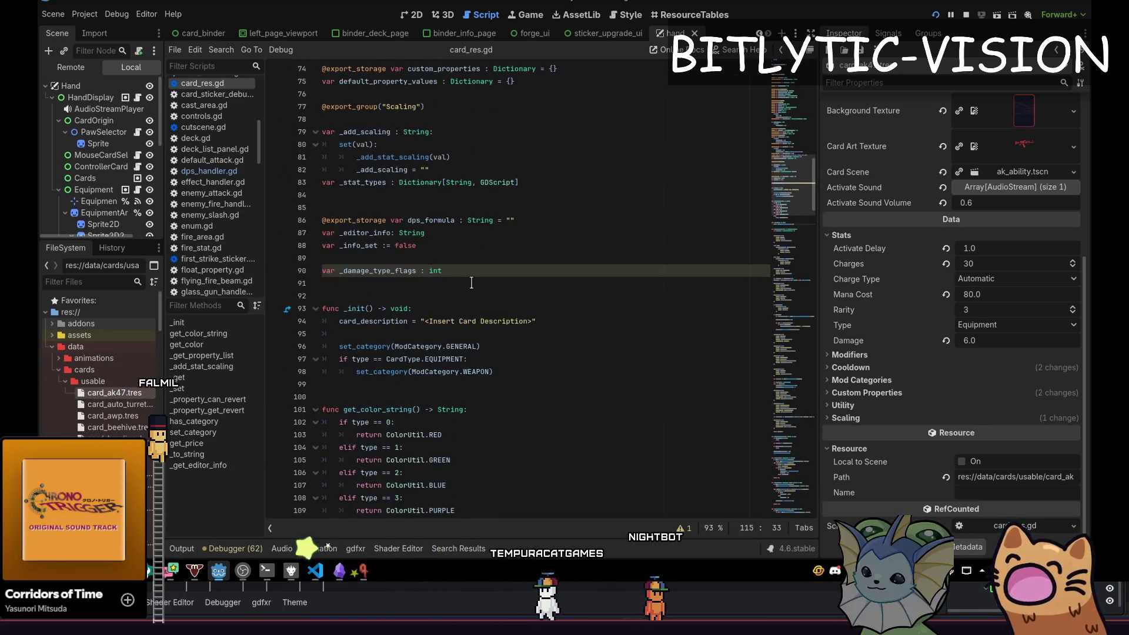
pyautogui.click(471, 245)
pyautogui.scroll(-14, 769, 217)
# Delete the attack_types line and damage_type properties.append block from _get_property_list
pyautogui.moveTo(769, 218); pyautogui.dragTo(778, 367)
pyautogui.moveTo(437, 397)
pyautogui.mouseDown()
pyautogui.moveTo(388, 385)
pyautogui.moveTo(338, 310)
pyautogui.mouseUp()
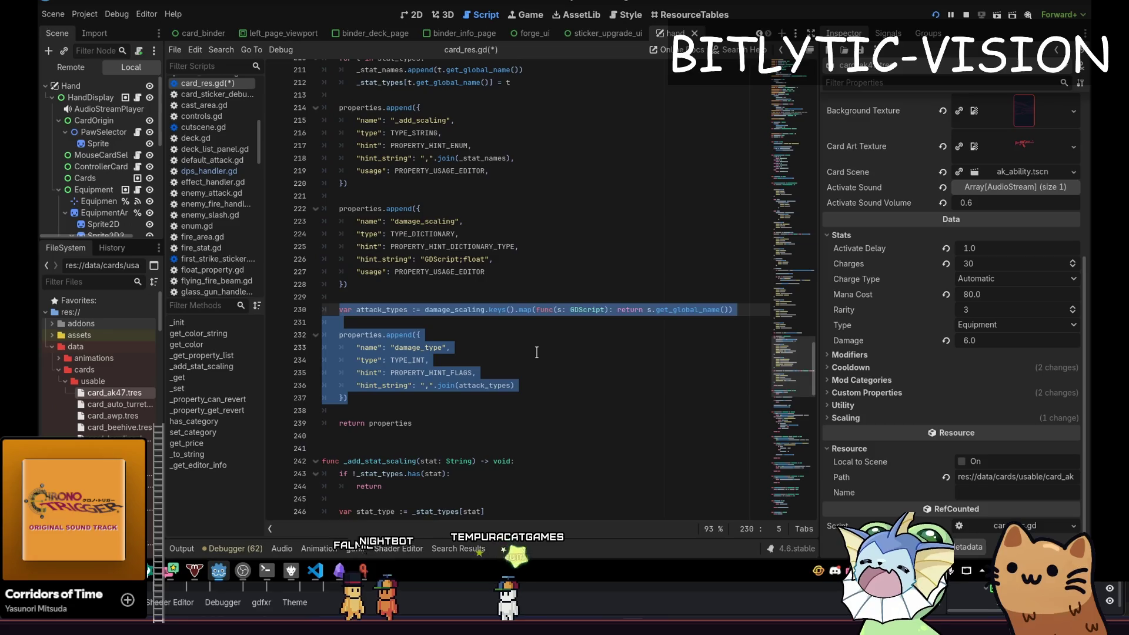
pyautogui.moveTo(424, 397)
pyautogui.mouseDown()
pyautogui.moveTo(341, 331)
pyautogui.moveTo(338, 309)
pyautogui.mouseUp()
pyautogui.press('BackSpace')
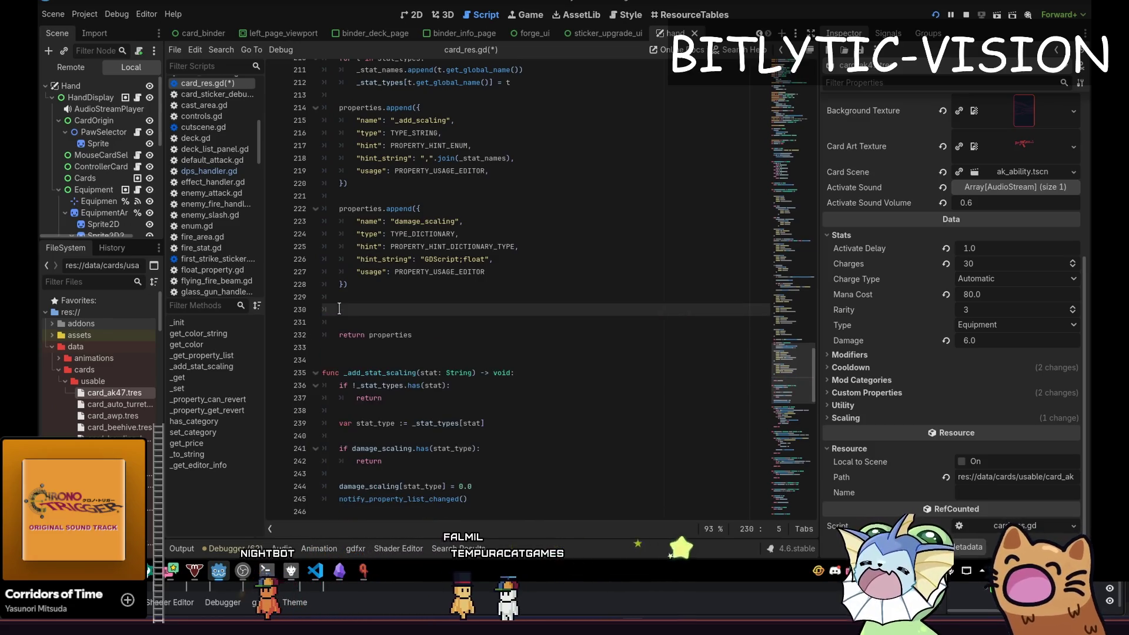
pyautogui.press('BackSpace')
pyautogui.press('BackSpace')
pyautogui.press('BackSpace')
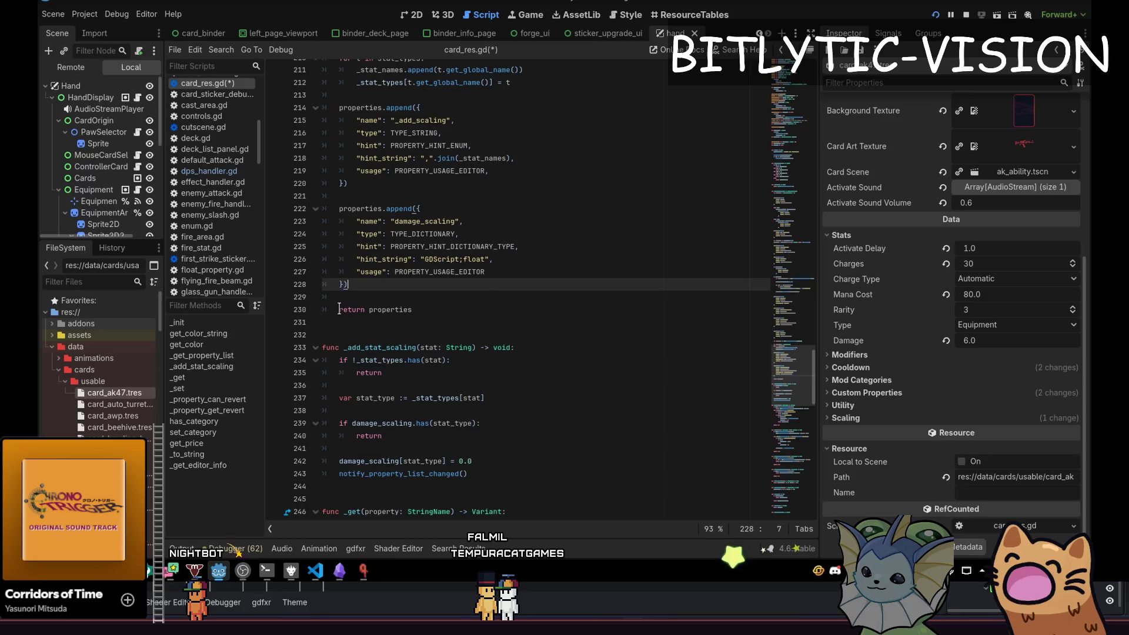
# Clear the leftover selection around return properties and save card_res.gd
pyautogui.hotkey('shift', 'Up')
pyautogui.hotkey('shift', 'Up')
pyautogui.hotkey('shift', 'Up')
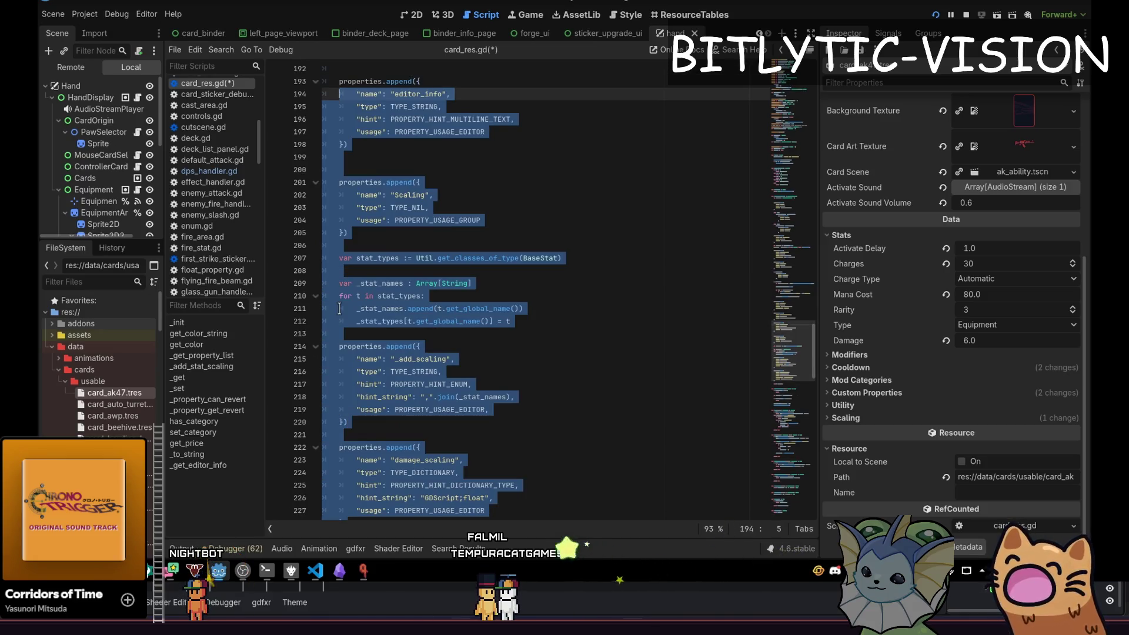
pyautogui.hotkey('shift', 'Down')
pyautogui.hotkey('shift', 'Down')
pyautogui.hotkey('shift', 'Down')
pyautogui.press('Home')
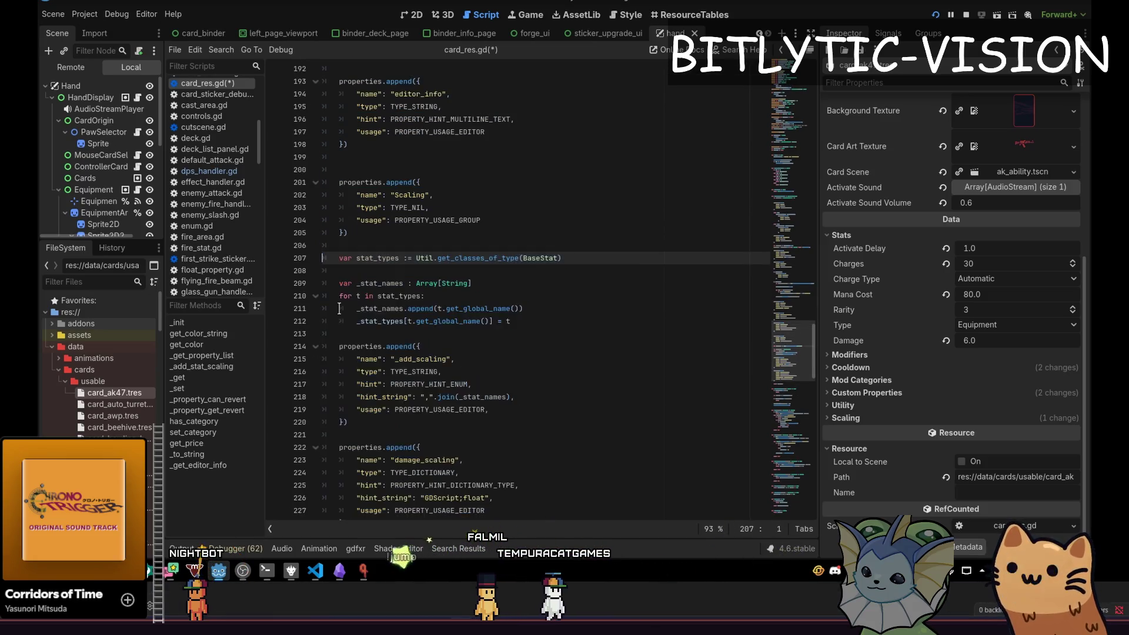
pyautogui.press('pagedown')
pyautogui.press('Up')
pyautogui.press('Up')
pyautogui.press('Up')
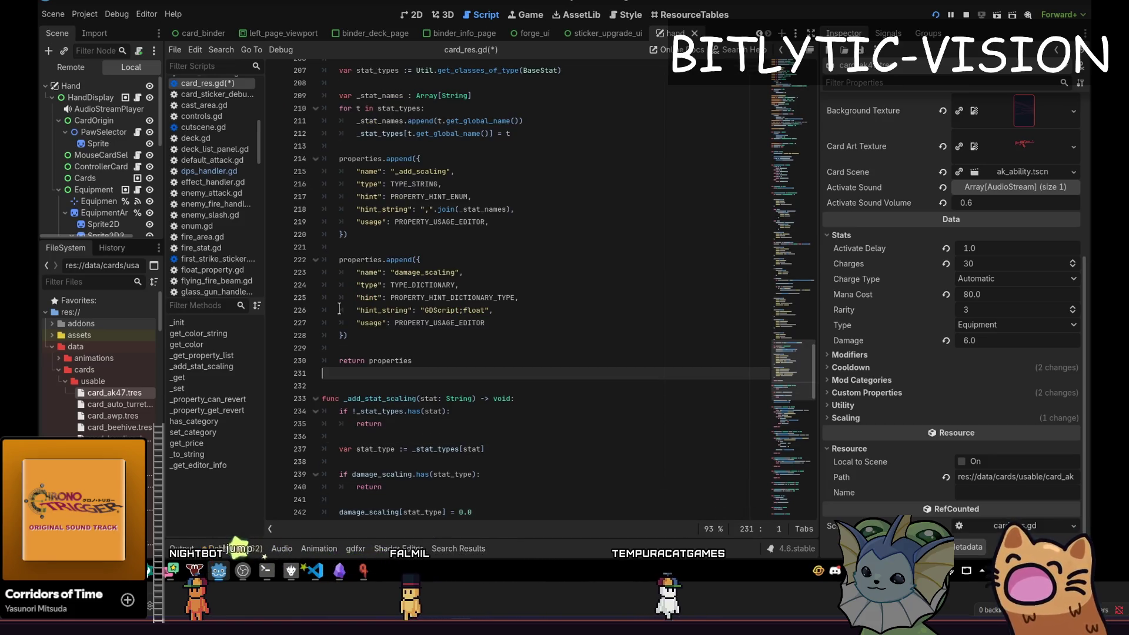
pyautogui.hotkey('ctrl', 's')
pyautogui.press('Down')
pyautogui.press('Down')
pyautogui.press('Down')
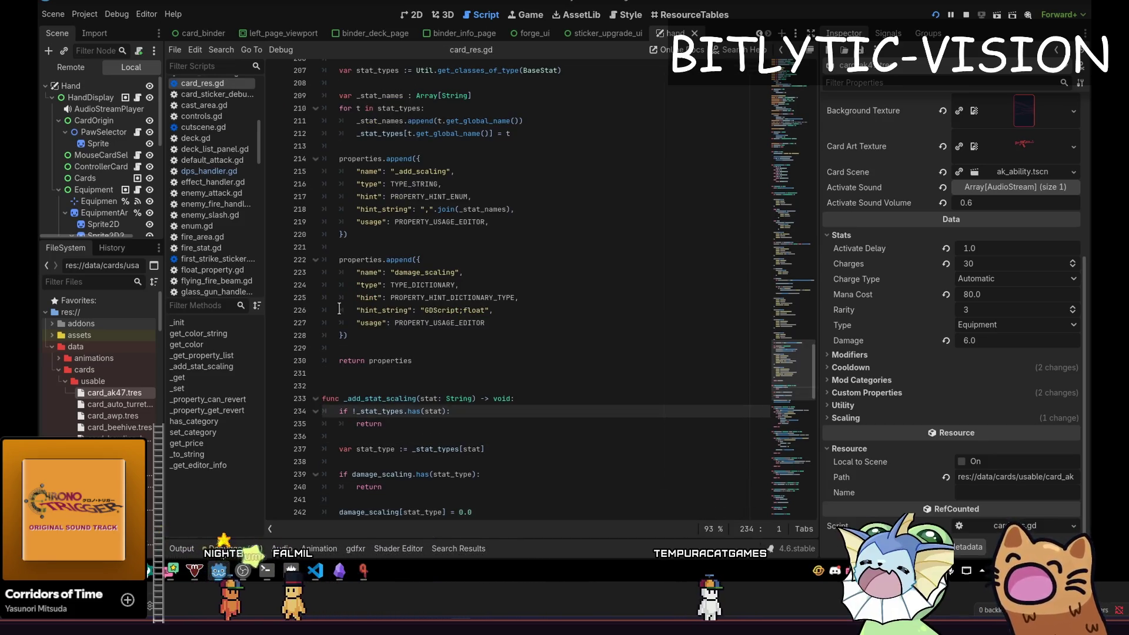
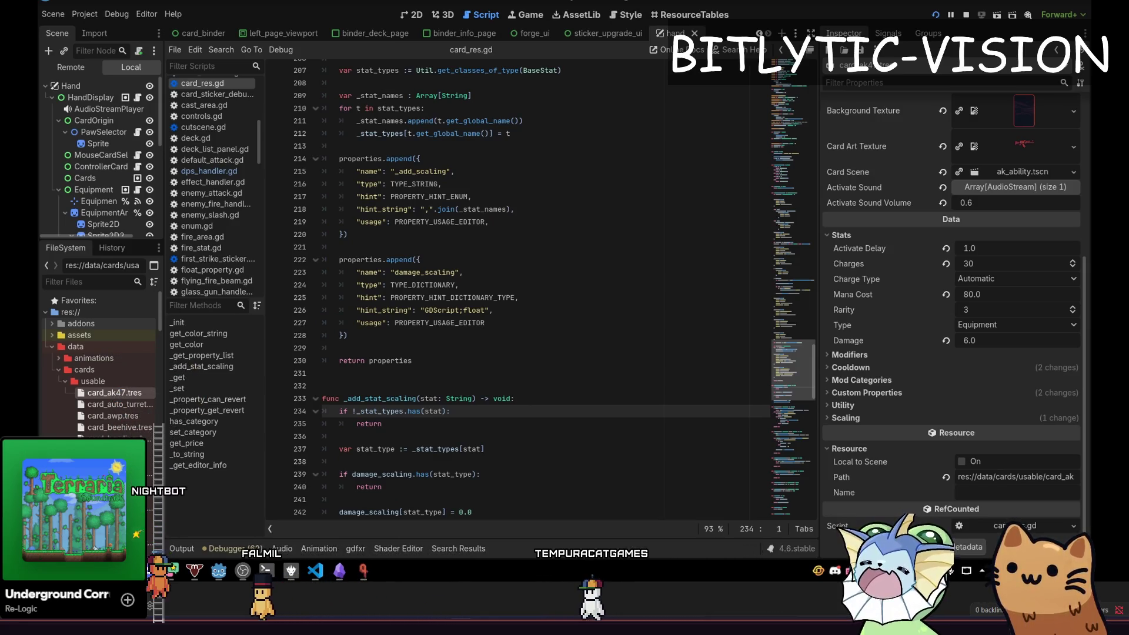
# Switch from the card_res.gd script in Godot to the Statikk Shiv wiki page in the browser
pyautogui.hotkey('alt', 'Tab')
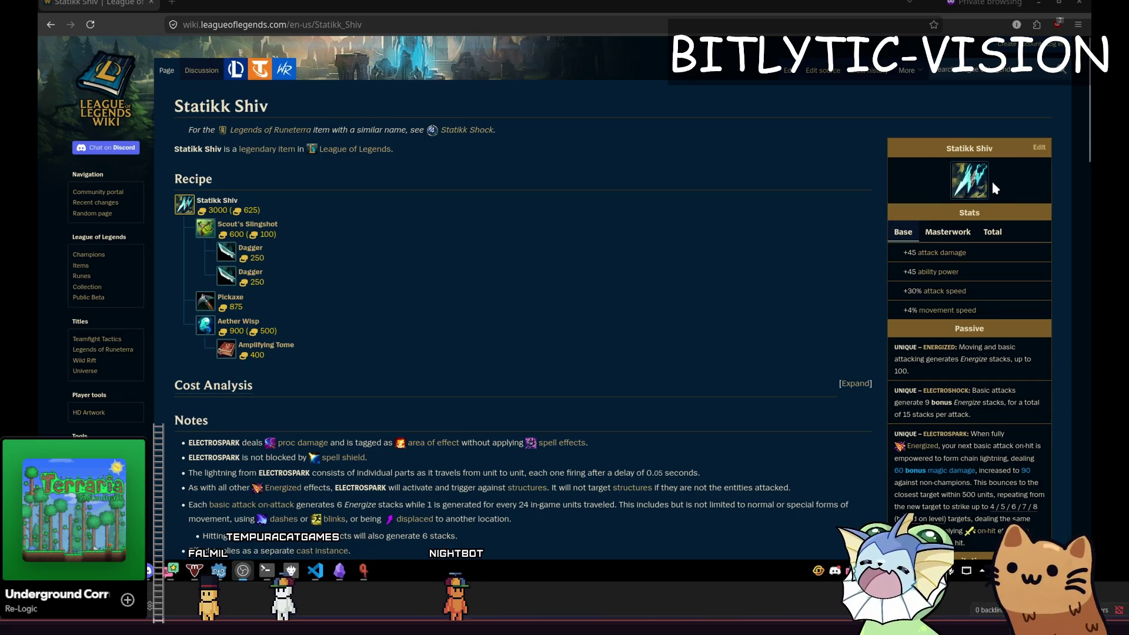
# Read the Statikk Shiv Energized passive text with the browser shrunk beside the Godot editor
pyautogui.moveTo(965, 346)
pyautogui.mouseDown()
pyautogui.moveTo(997, 348)
pyautogui.moveTo(982, 348)
pyautogui.mouseUp()
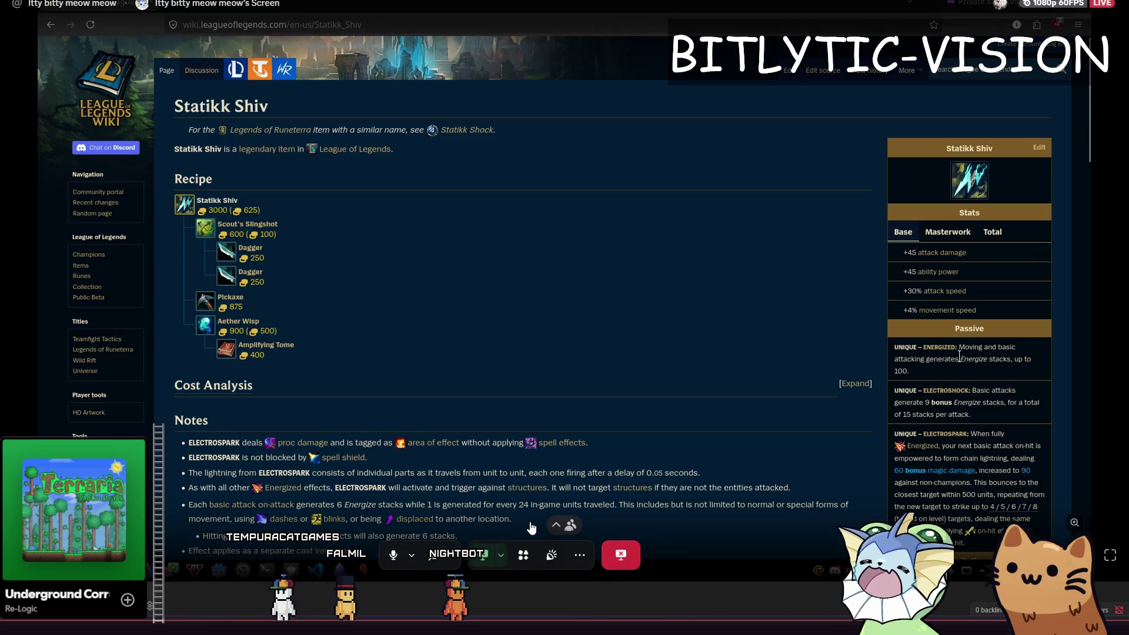
pyautogui.moveTo(899, 369)
pyautogui.mouseDown()
pyautogui.moveTo(1032, 360)
pyautogui.moveTo(909, 365)
pyautogui.mouseUp()
pyautogui.click(913, 369)
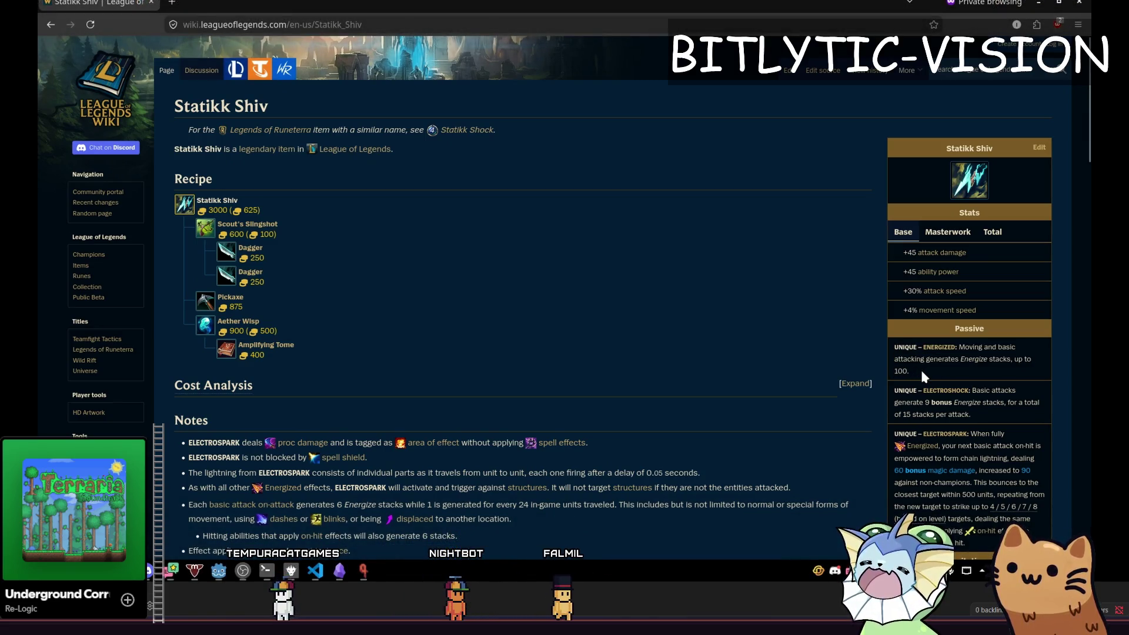
pyautogui.press('super+Down')
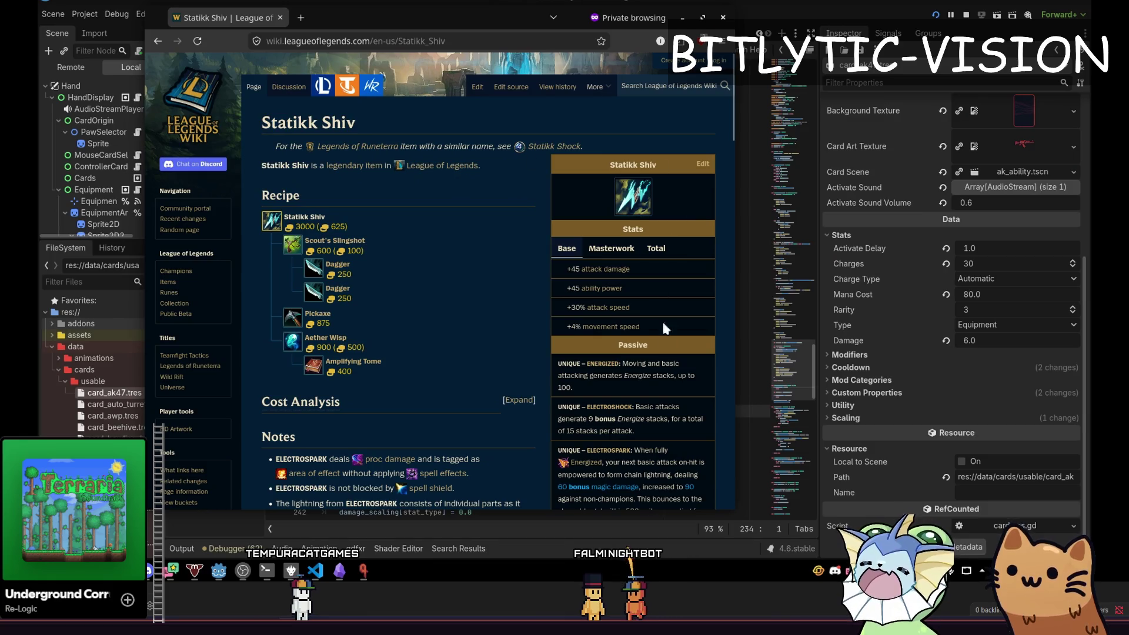
pyautogui.scroll(-3, 643, 364)
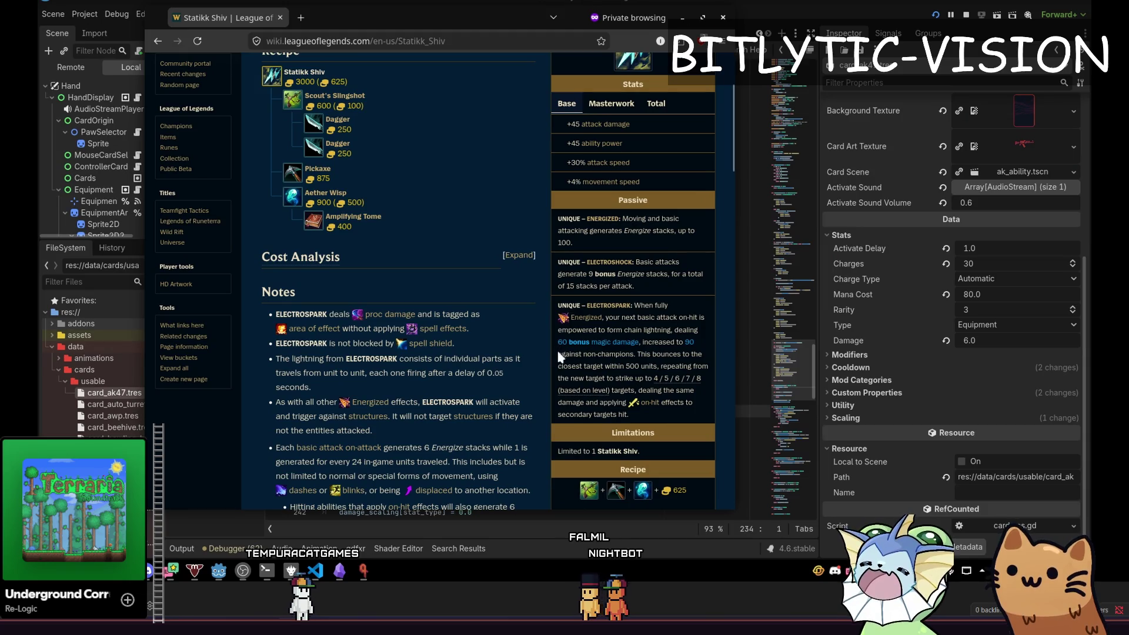
pyautogui.click(683, 343)
pyautogui.click(678, 356)
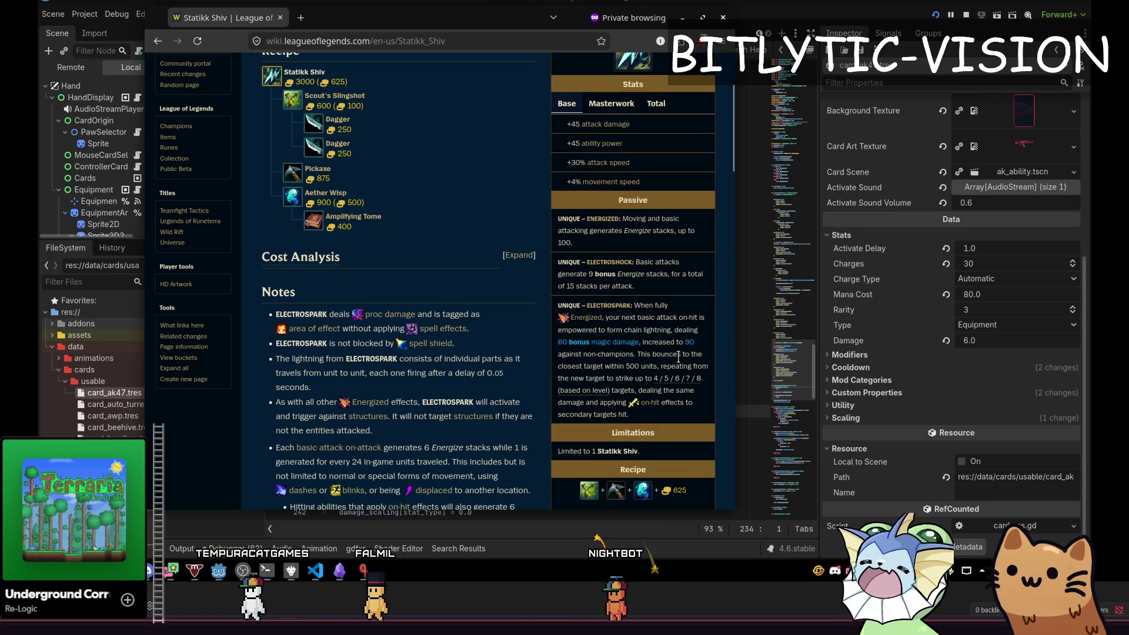
pyautogui.click(613, 368)
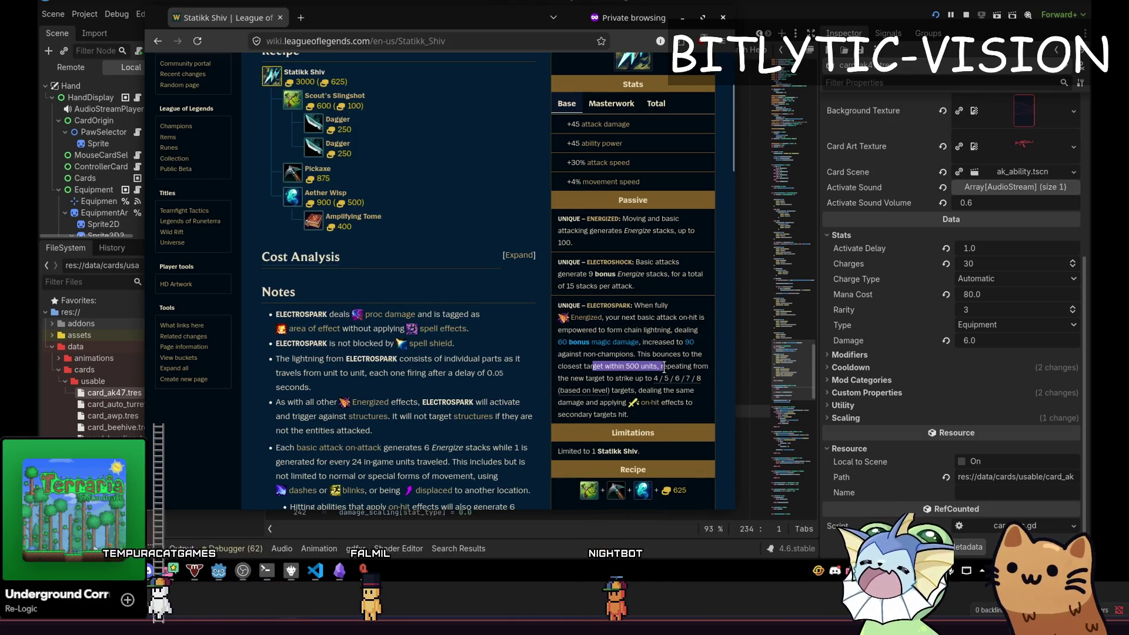
pyautogui.moveTo(695, 379)
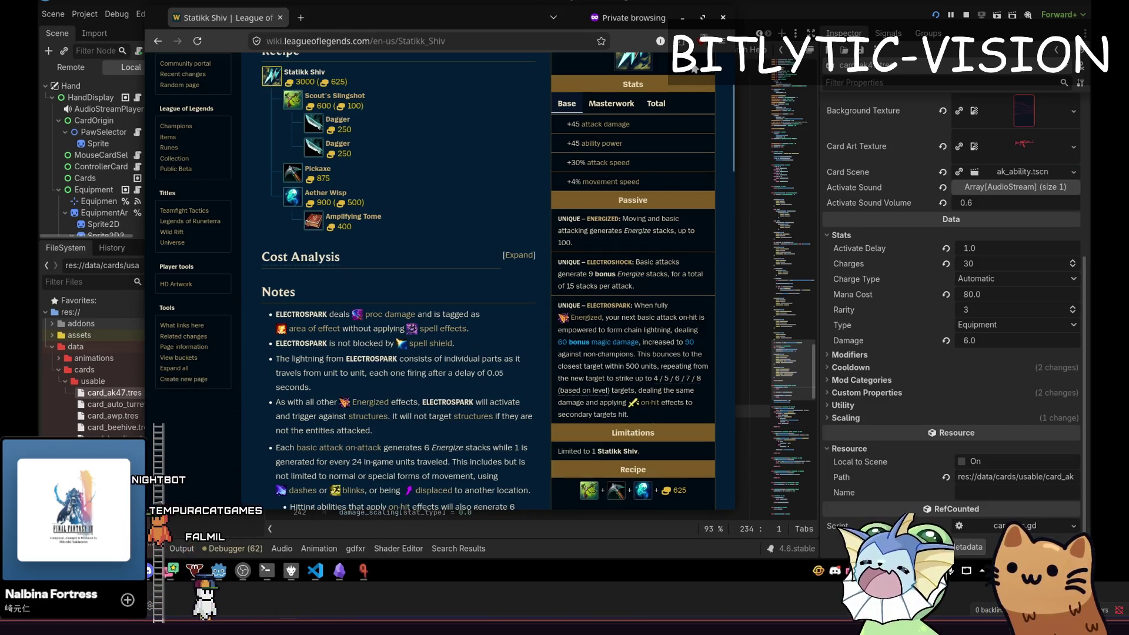
# Maximize the browser, read the Electrospark description and Notes, then follow the Energized link
pyautogui.click(702, 17)
pyautogui.scroll(-3, 865, 261)
pyautogui.scroll(-1, 866, 256)
pyautogui.scroll(1, 961, 264)
pyautogui.moveTo(894, 204); pyautogui.dragTo(1000, 262)
pyautogui.click(1004, 267)
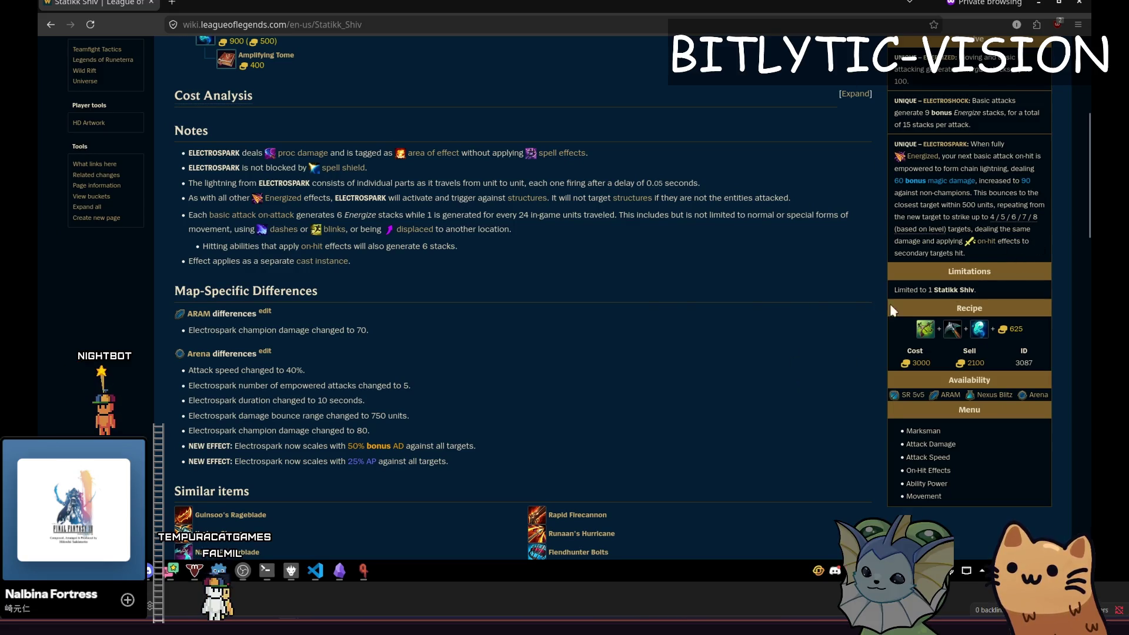
pyautogui.moveTo(590, 269); pyautogui.dragTo(419, 37)
pyautogui.click(434, 264)
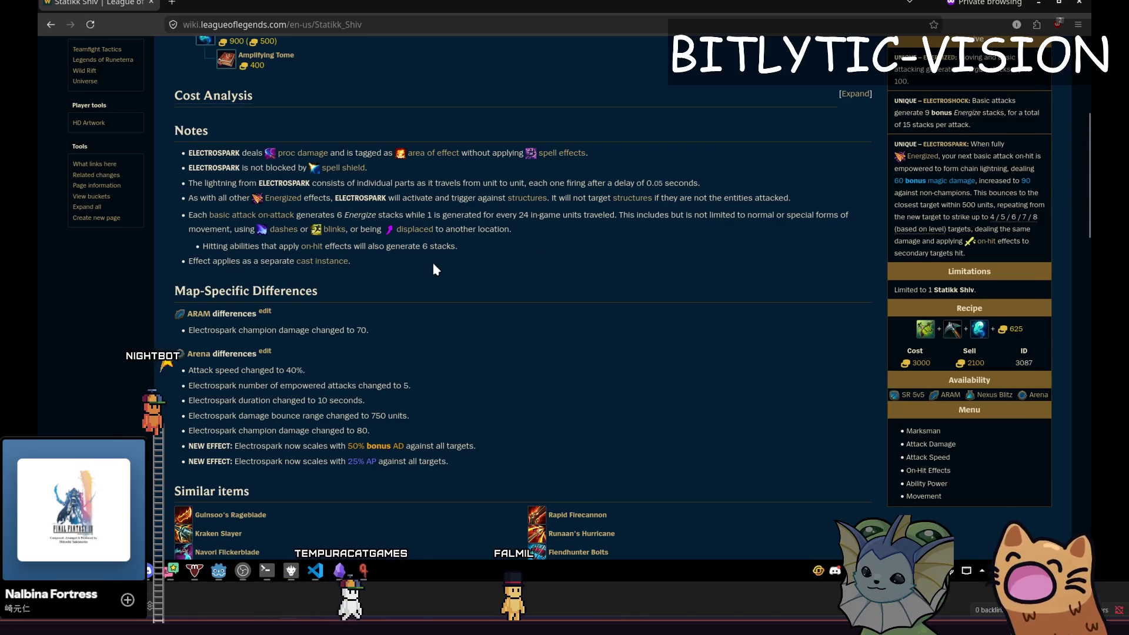
pyautogui.click(282, 198)
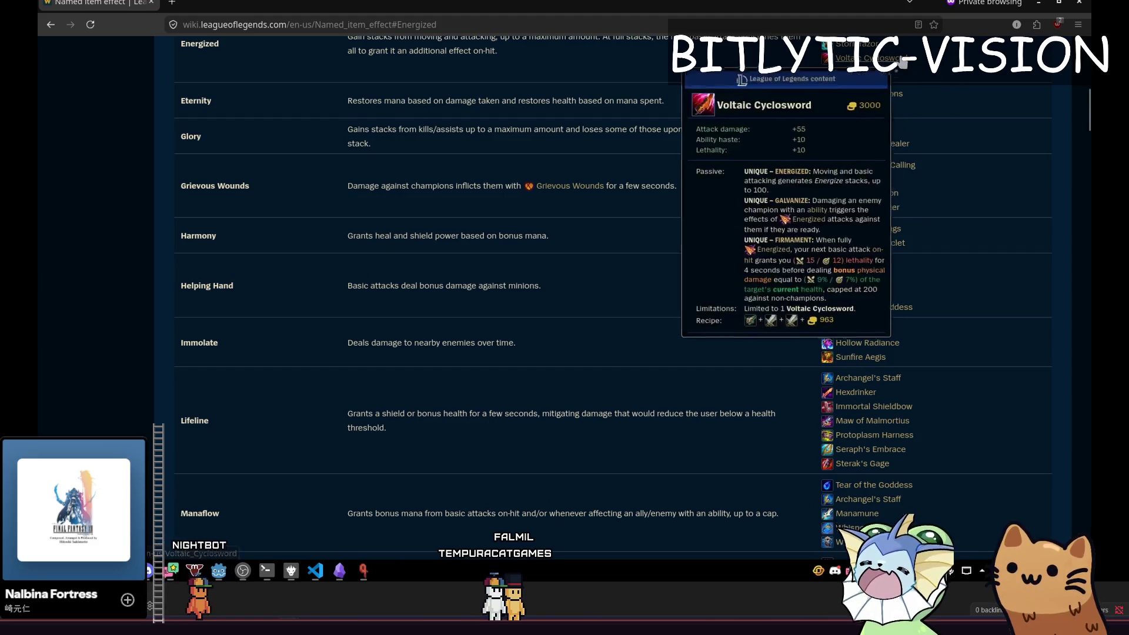
# Autoscroll the Isolated effects table past Electrospark and Galvanize to Giant Slayer, then return to card_res.gd
pyautogui.scroll(3, 887, 82)
pyautogui.middleClick(939, 125)
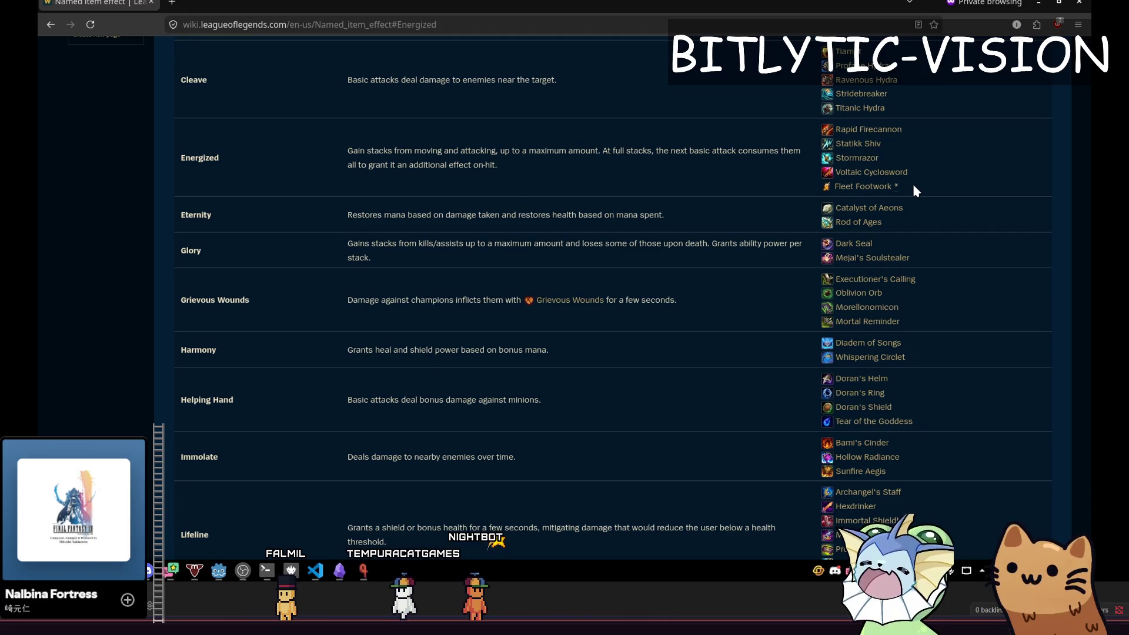
pyautogui.scroll(-1, 981, 237)
pyautogui.middleClick(959, 229)
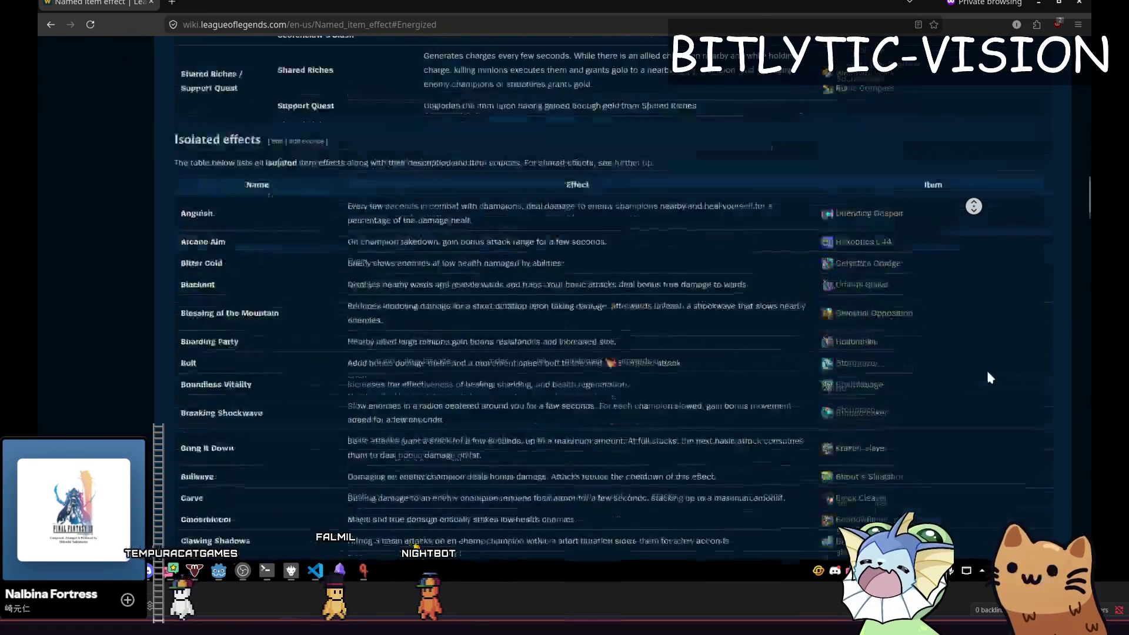
pyautogui.click(986, 301)
pyautogui.middleClick(968, 266)
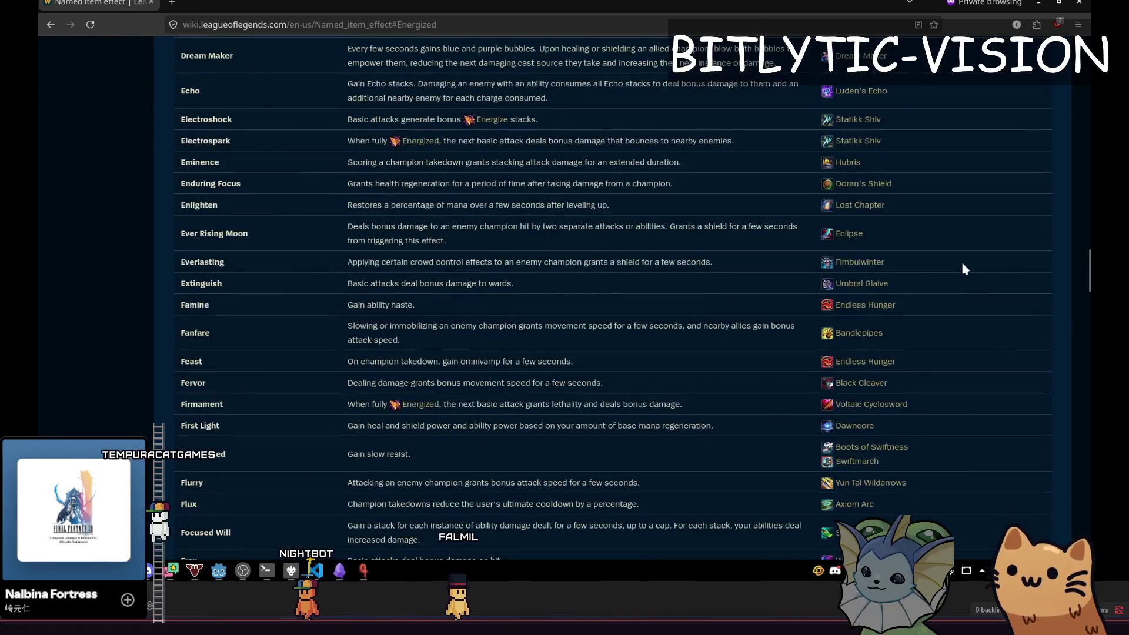
pyautogui.click(969, 358)
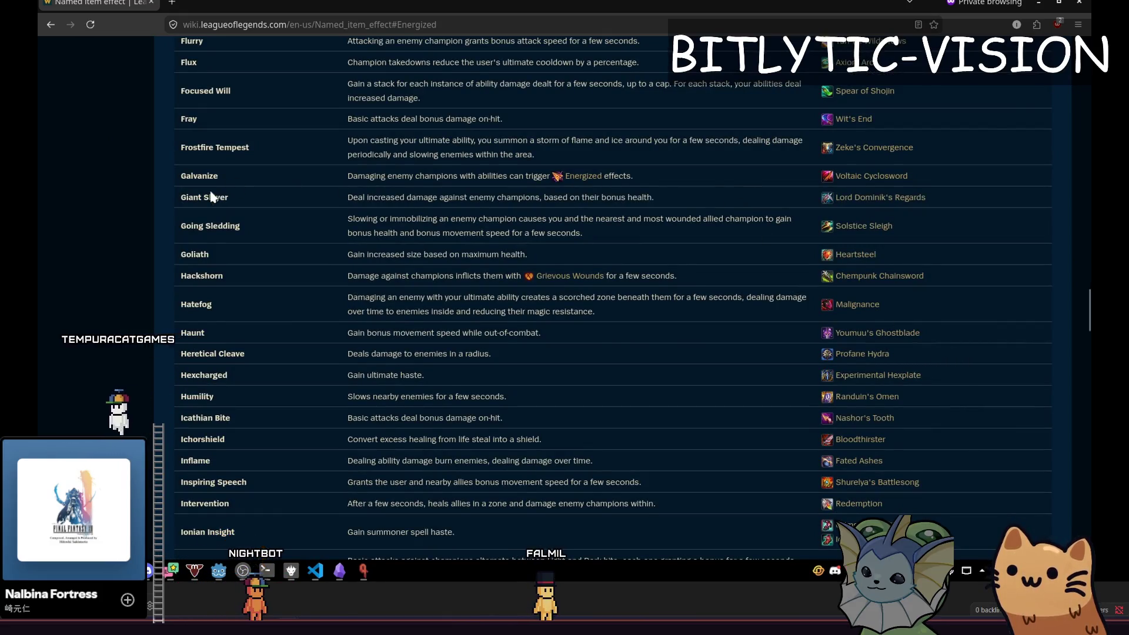
pyautogui.moveTo(212, 197); pyautogui.dragTo(218, 199)
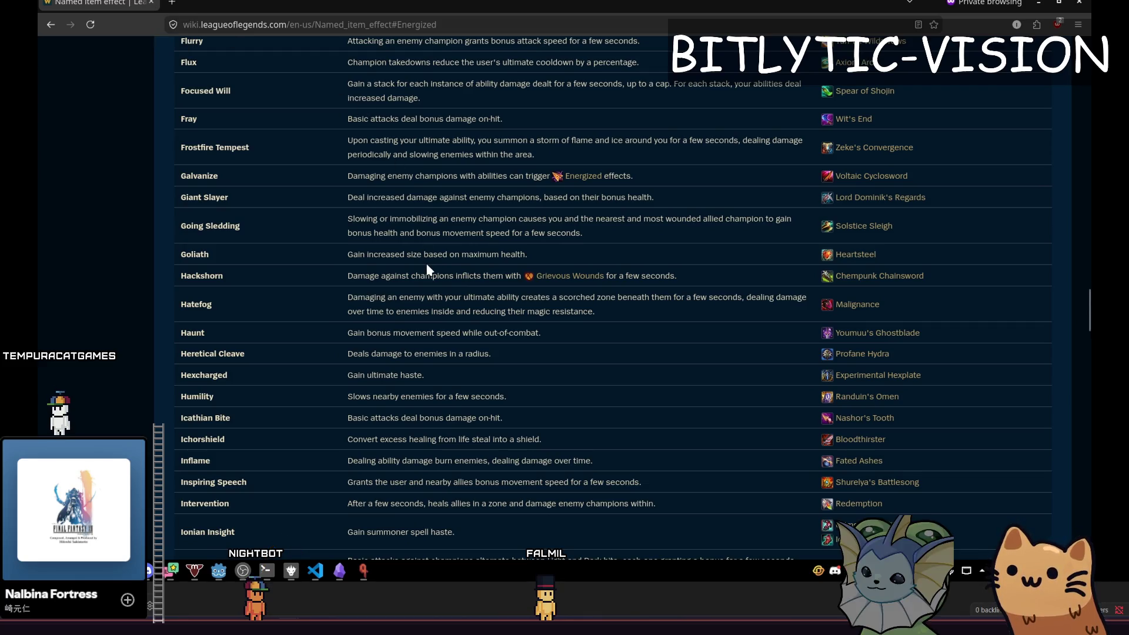
pyautogui.hotkey('alt', 'Tab')
pyautogui.click(541, 310)
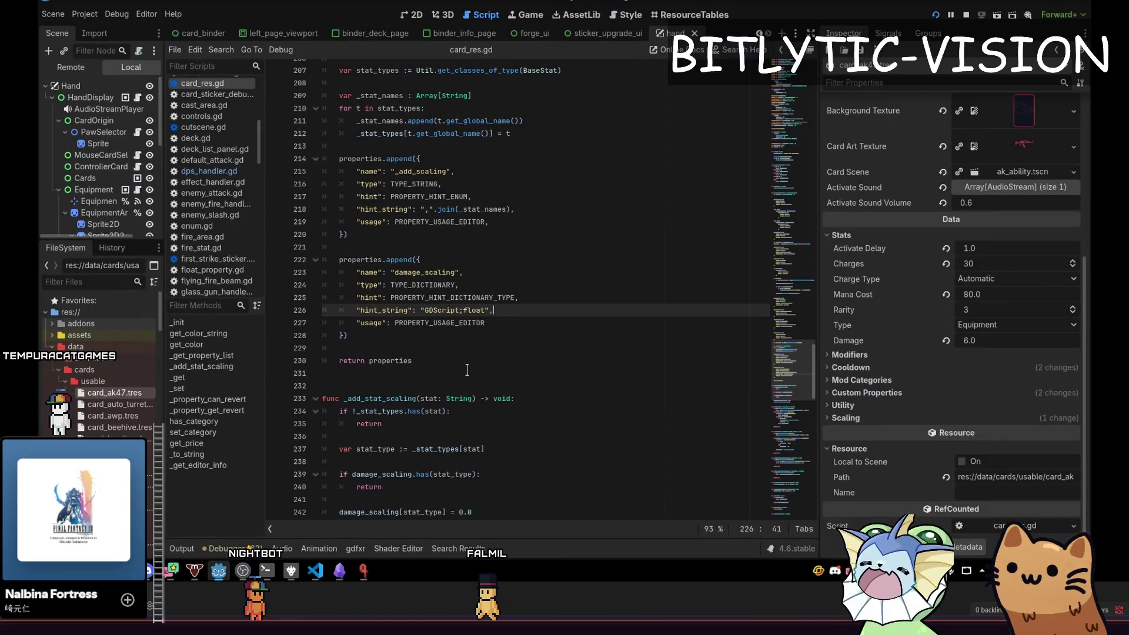
# Bring up the running game and capture a region screenshot over the hall scene
pyautogui.click(465, 361)
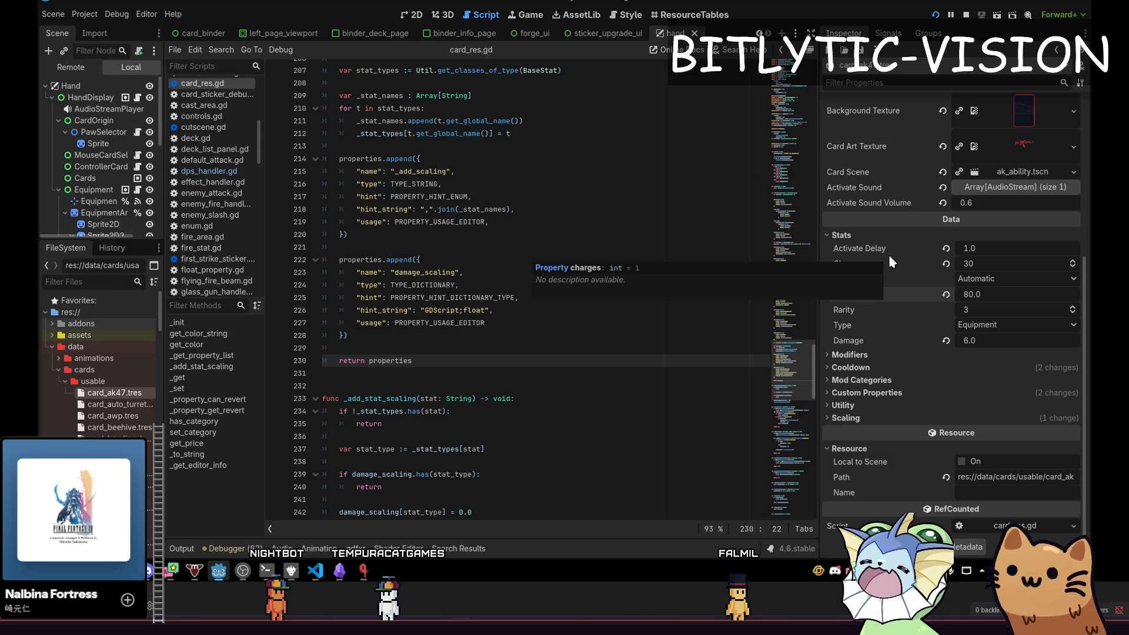
pyautogui.click(363, 571)
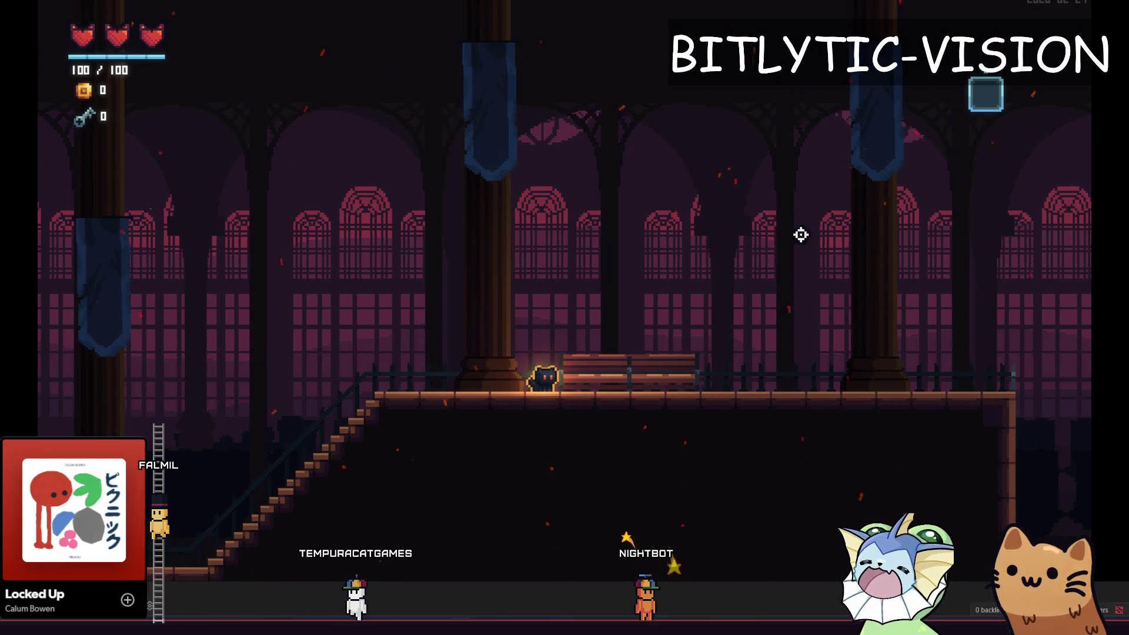
pyautogui.press('Print')
pyautogui.moveTo(227, 60)
pyautogui.mouseDown()
pyautogui.moveTo(811, 404)
pyautogui.moveTo(866, 460)
pyautogui.mouseUp()
# Draw three red vertical lines and one redrawn horizontal line on the capture with the pen
pyautogui.click(494, 40)
pyautogui.moveTo(459, 117); pyautogui.dragTo(441, 381)
pyautogui.moveTo(549, 107); pyautogui.dragTo(569, 431)
pyautogui.moveTo(641, 97); pyautogui.dragTo(656, 440)
pyautogui.moveTo(350, 207); pyautogui.dragTo(720, 207)
pyautogui.hotkey('ctrl', 'z')
pyautogui.moveTo(293, 233); pyautogui.dragTo(808, 252)
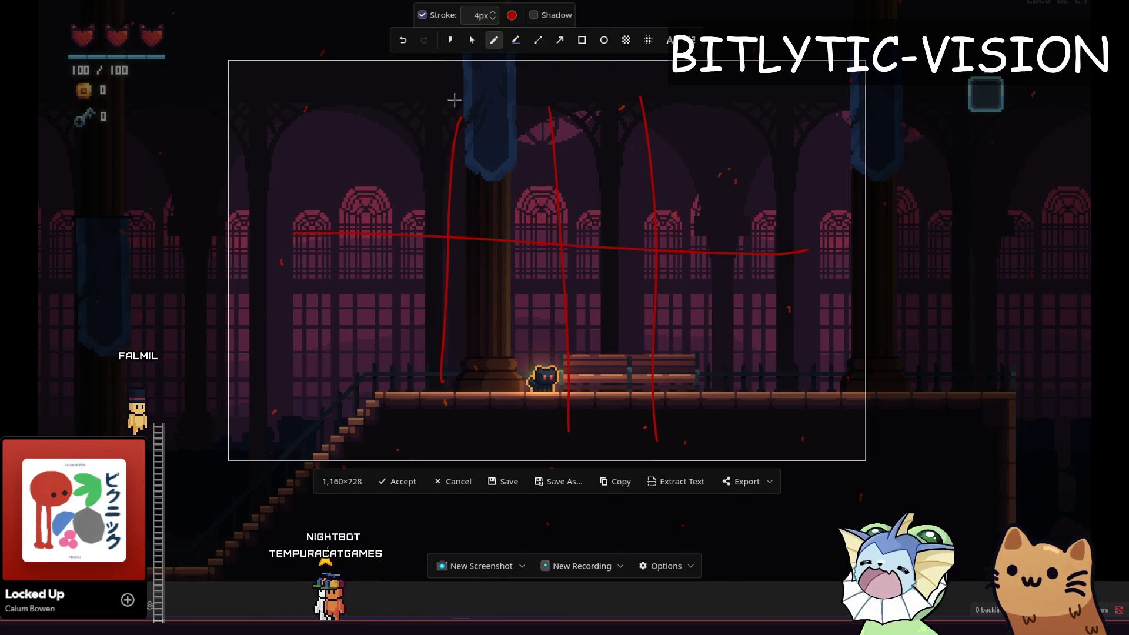
# Add another vertical line, a middle horizontal line, a left-side line and a red box around the grid
pyautogui.moveTo(604, 134); pyautogui.dragTo(596, 358)
pyautogui.moveTo(361, 260); pyautogui.dragTo(700, 273)
pyautogui.moveTo(358, 118); pyautogui.dragTo(351, 321)
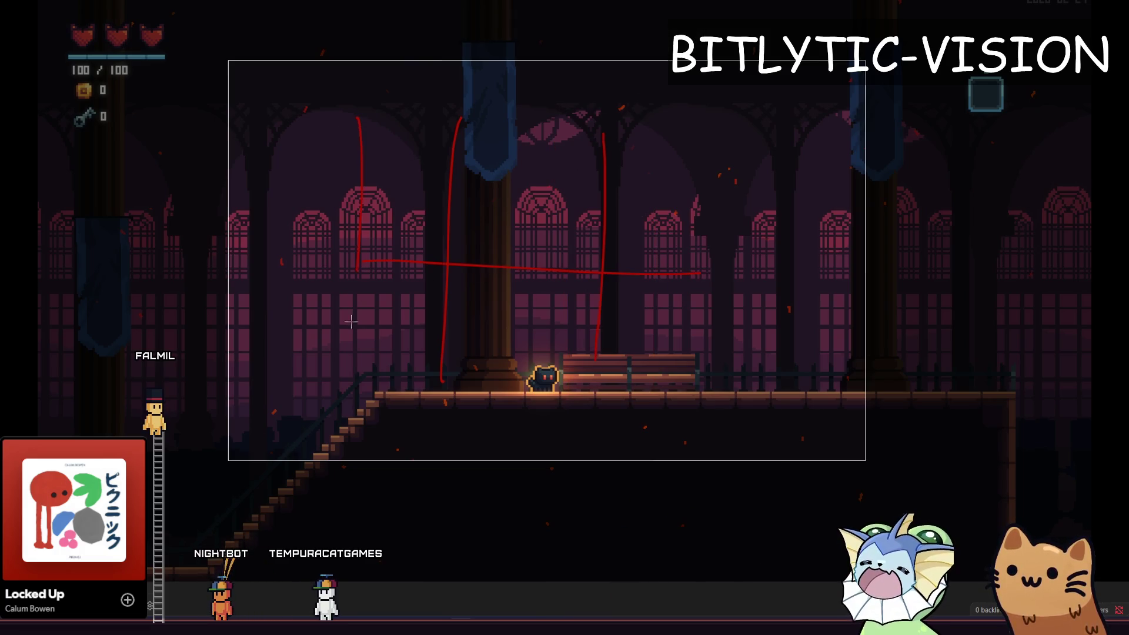
pyautogui.moveTo(349, 107); pyautogui.dragTo(350, 108)
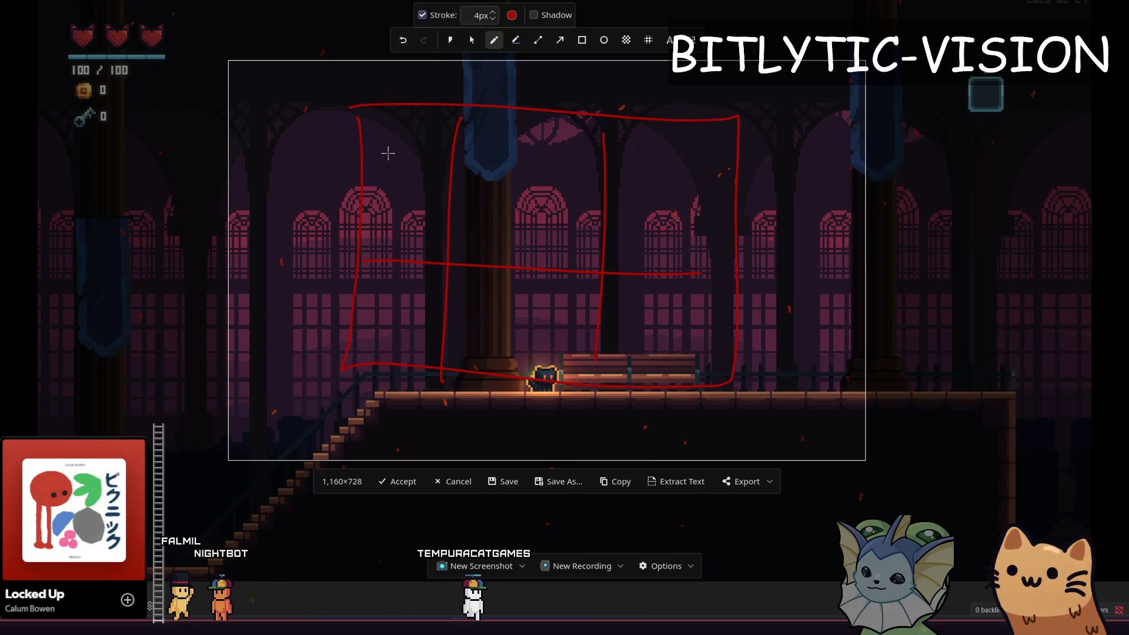
# Scribble targets in the top-left cell, above the cat and upper right, undoing stray strokes
pyautogui.moveTo(395, 143); pyautogui.dragTo(395, 154)
pyautogui.moveTo(529, 304); pyautogui.dragTo(536, 347)
pyautogui.moveTo(685, 175); pyautogui.dragTo(640, 213)
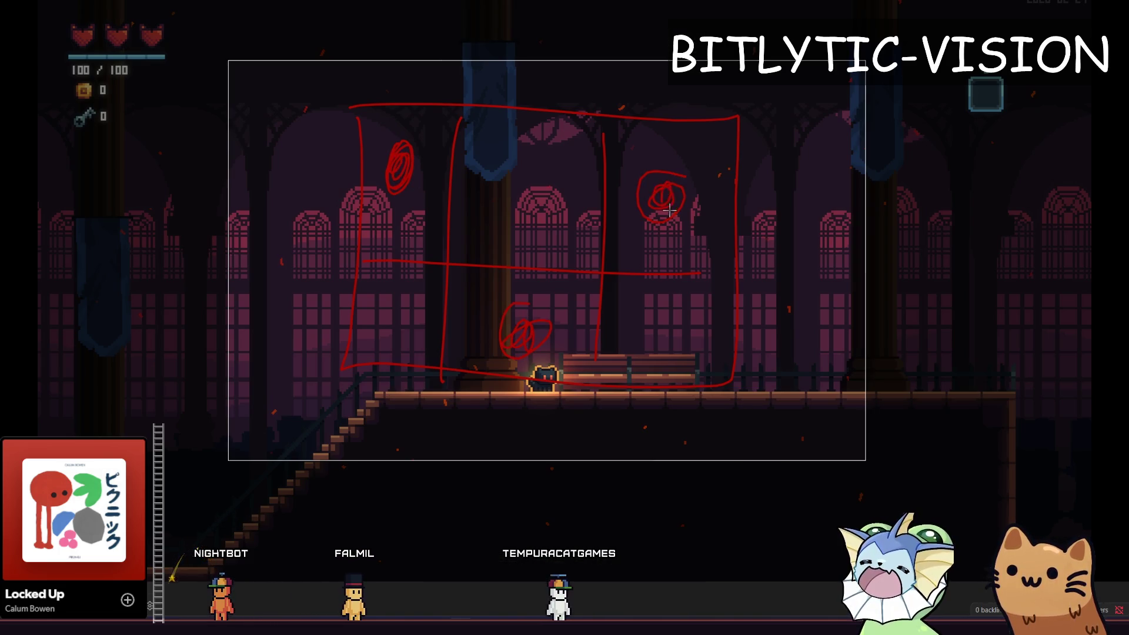
pyautogui.moveTo(369, 156); pyautogui.dragTo(508, 344)
pyautogui.hotkey('ctrl', 'z')
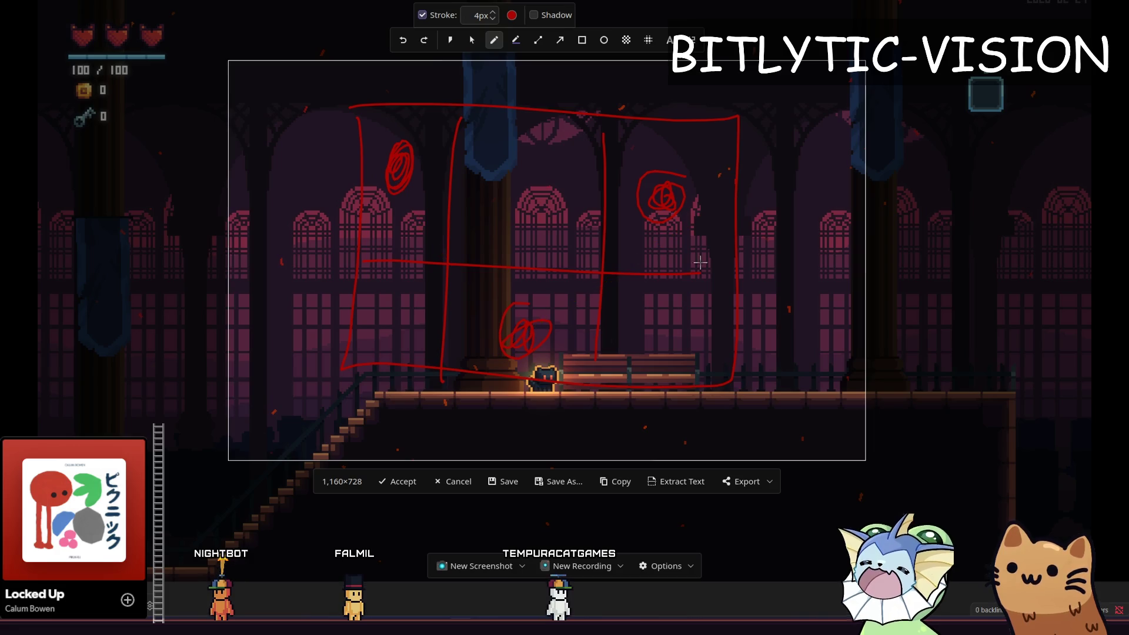
pyautogui.moveTo(538, 182)
pyautogui.mouseDown()
pyautogui.moveTo(532, 200)
pyautogui.moveTo(549, 194)
pyautogui.mouseUp()
pyautogui.moveTo(685, 176); pyautogui.dragTo(696, 202)
pyautogui.hotkey('ctrl', 'z')
pyautogui.hotkey('ctrl', 'z')
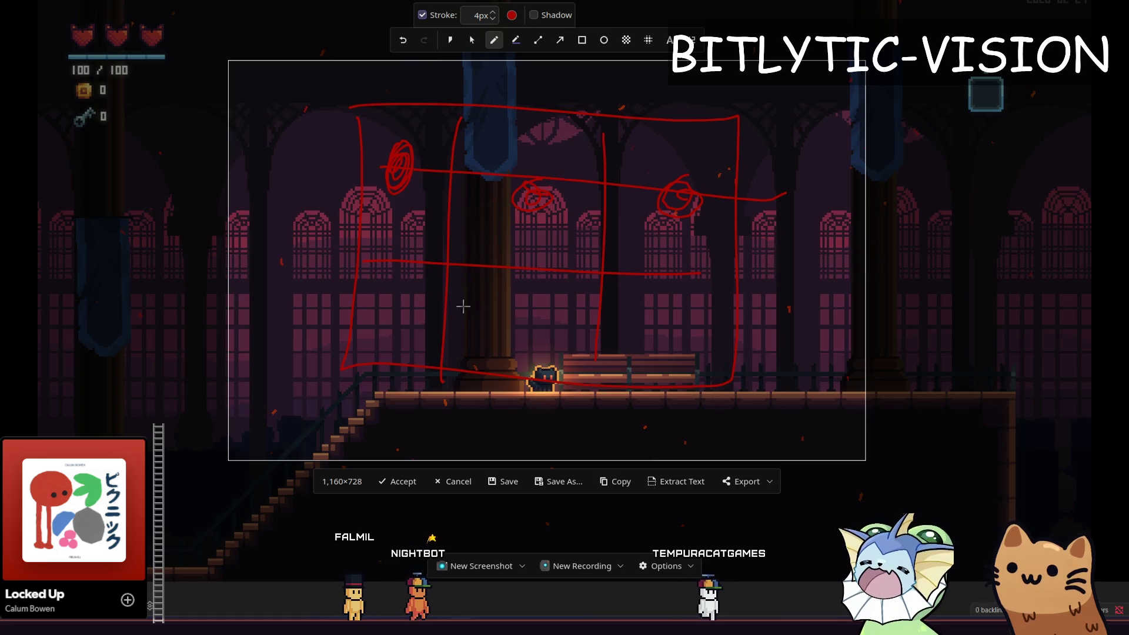
# Add a bottom target and vertical line, re-mark the three targets, and draw the zigzag bounce path
pyautogui.moveTo(399, 314); pyautogui.dragTo(397, 317)
pyautogui.moveTo(403, 101); pyautogui.dragTo(385, 376)
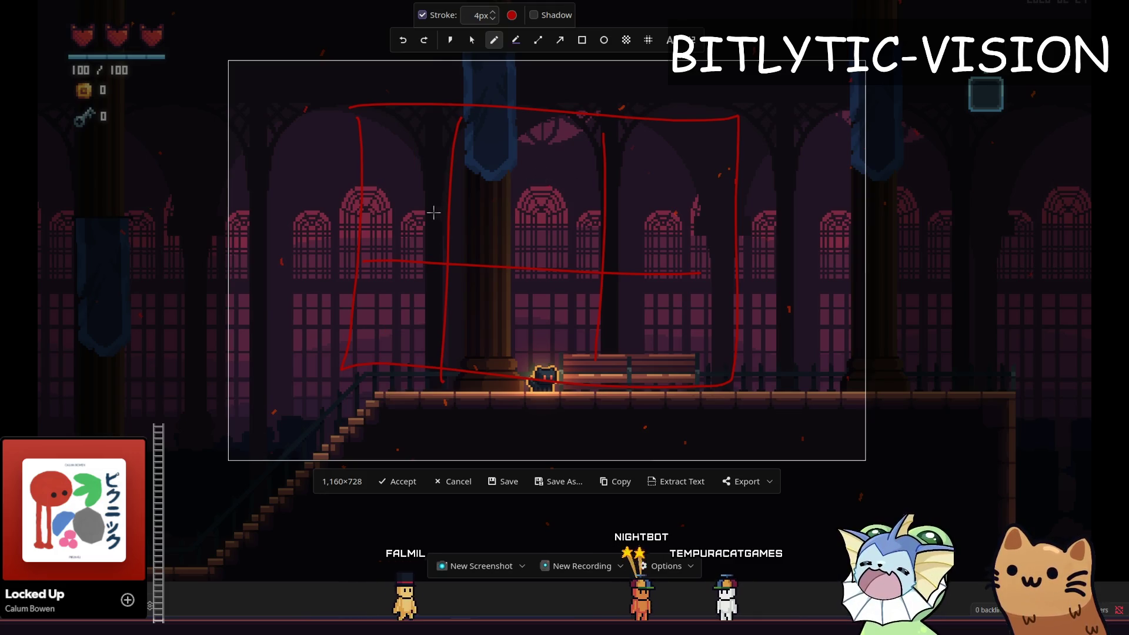
pyautogui.moveTo(410, 151)
pyautogui.mouseDown()
pyautogui.moveTo(388, 190)
pyautogui.moveTo(405, 186)
pyautogui.mouseUp()
pyautogui.moveTo(529, 306); pyautogui.dragTo(552, 320)
pyautogui.moveTo(646, 170); pyautogui.dragTo(659, 200)
pyautogui.moveTo(398, 169); pyautogui.dragTo(796, 159)
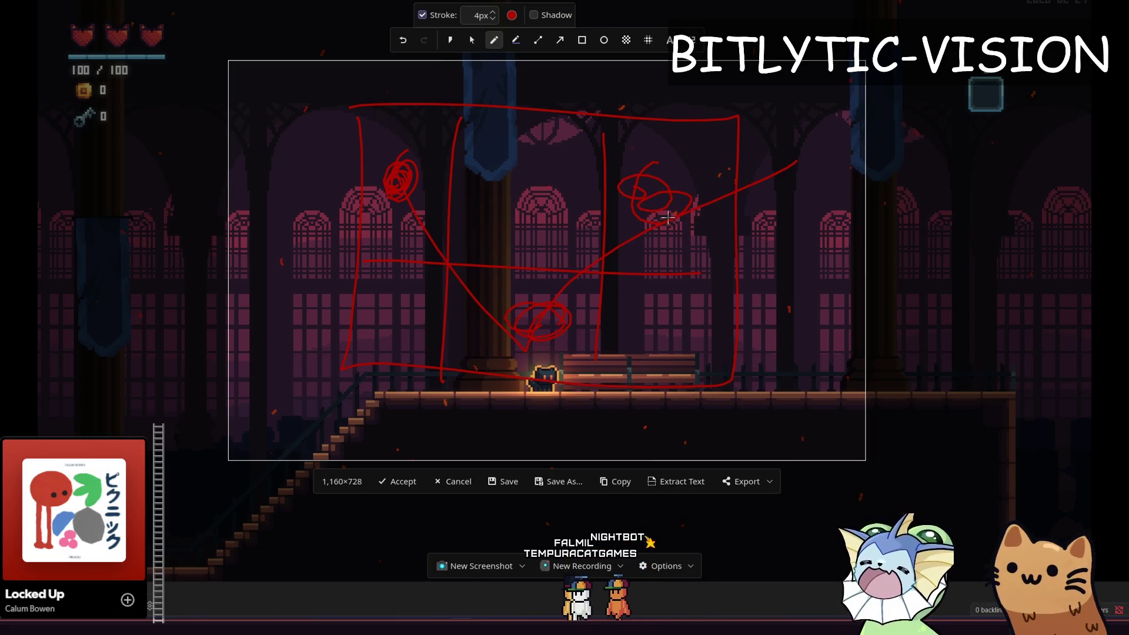